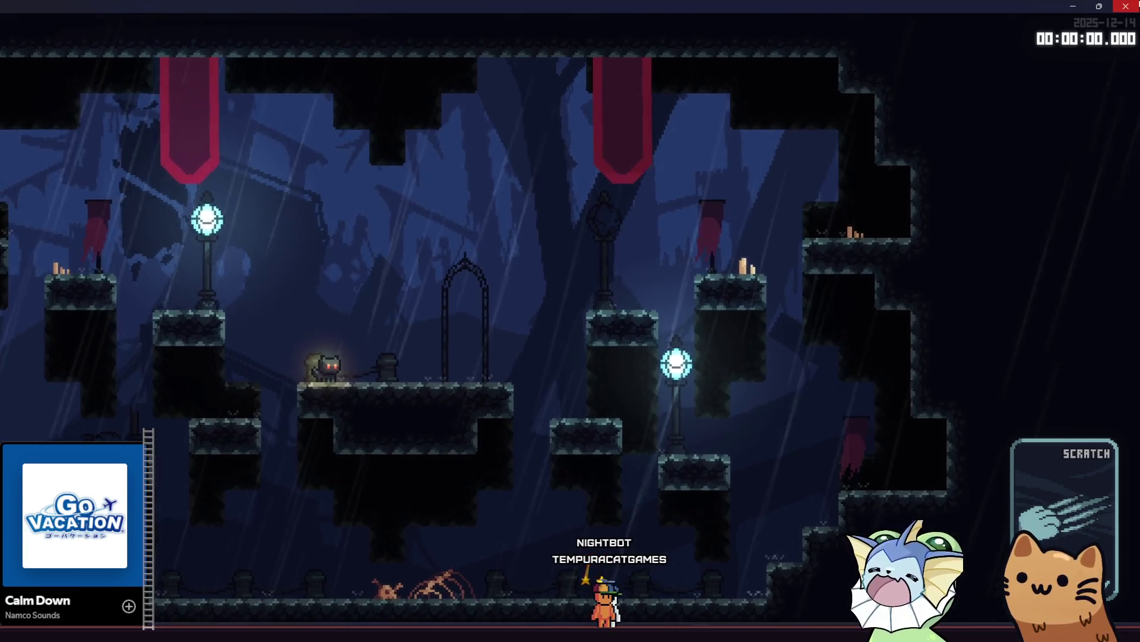
Step: Stop the test run, inspect the red banner tile in the TileMap and TileSet panels, then move to Aseprite
click(1126, 6)
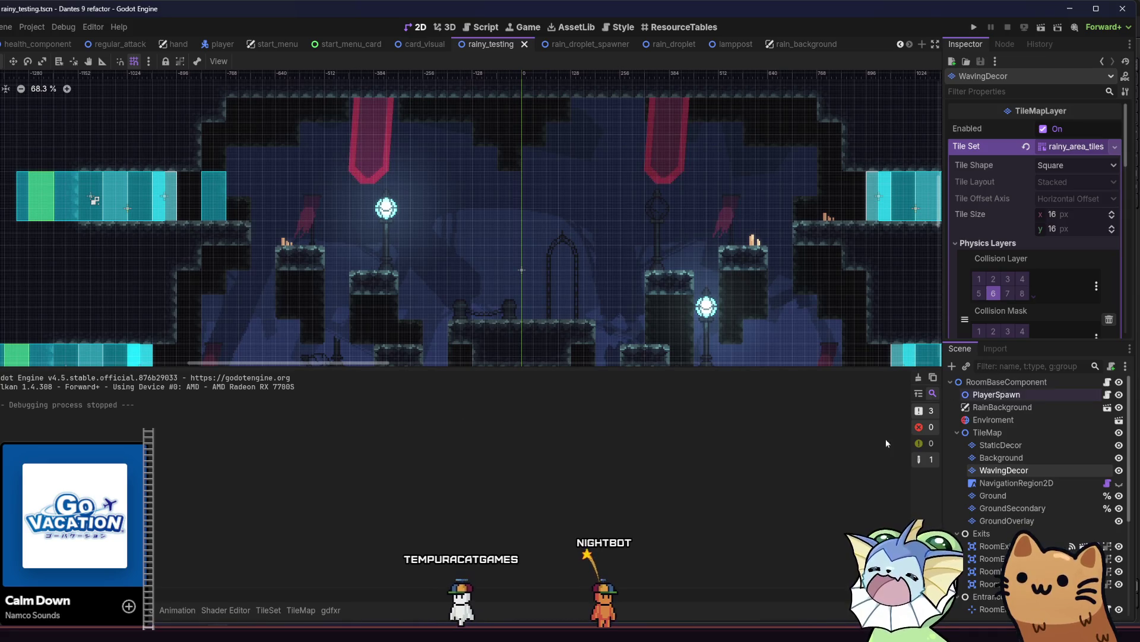
click(299, 610)
click(277, 611)
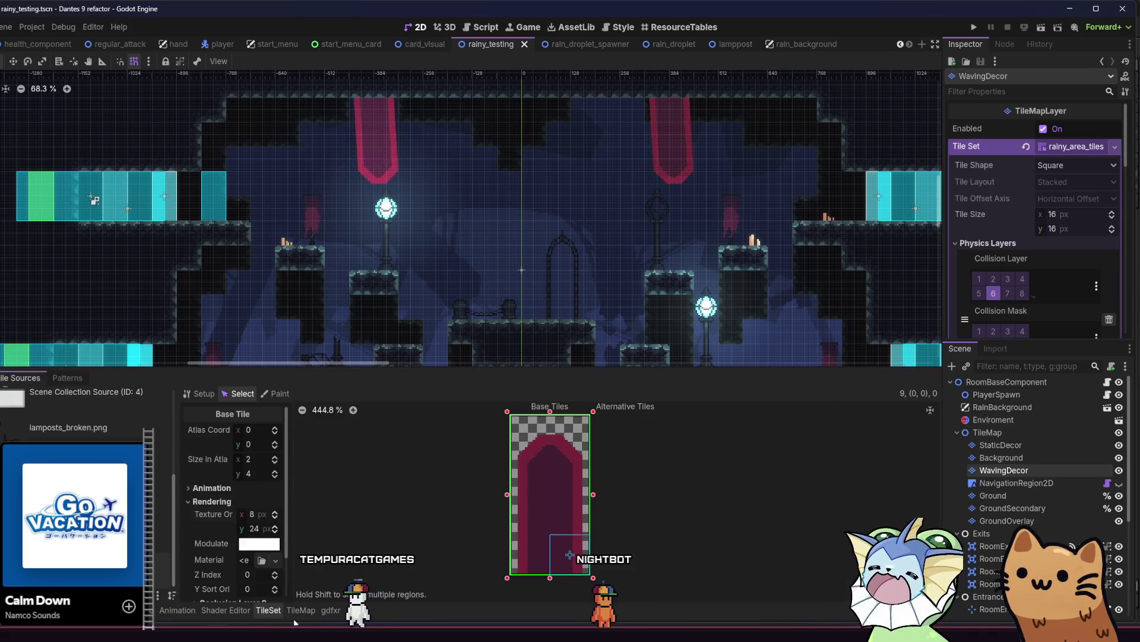
key(alt+Tab)
scroll(532, 374, up, 1)
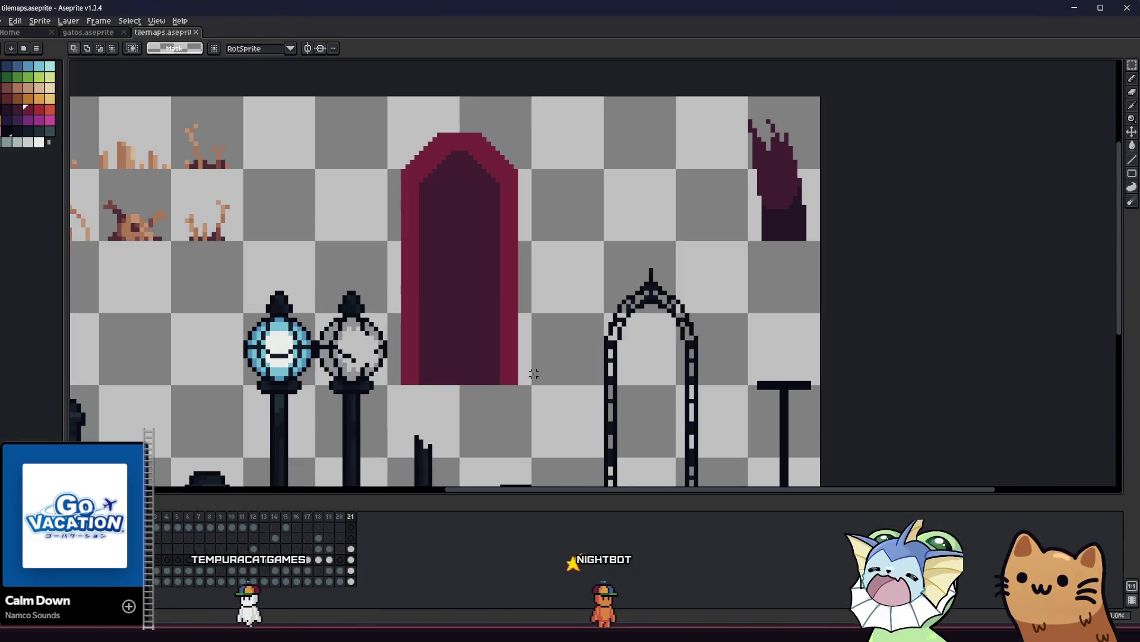
Step: Pick a darker palette colour and bucket-fill the banner, undoing and refilling its interior
click(14, 109)
click(466, 267)
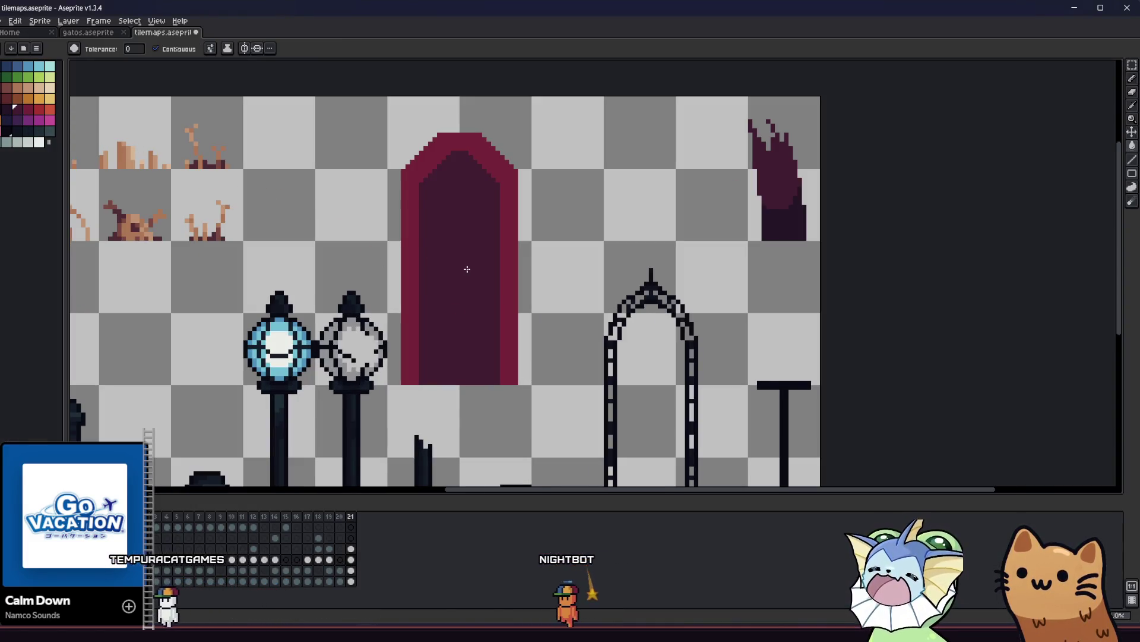
click(5, 109)
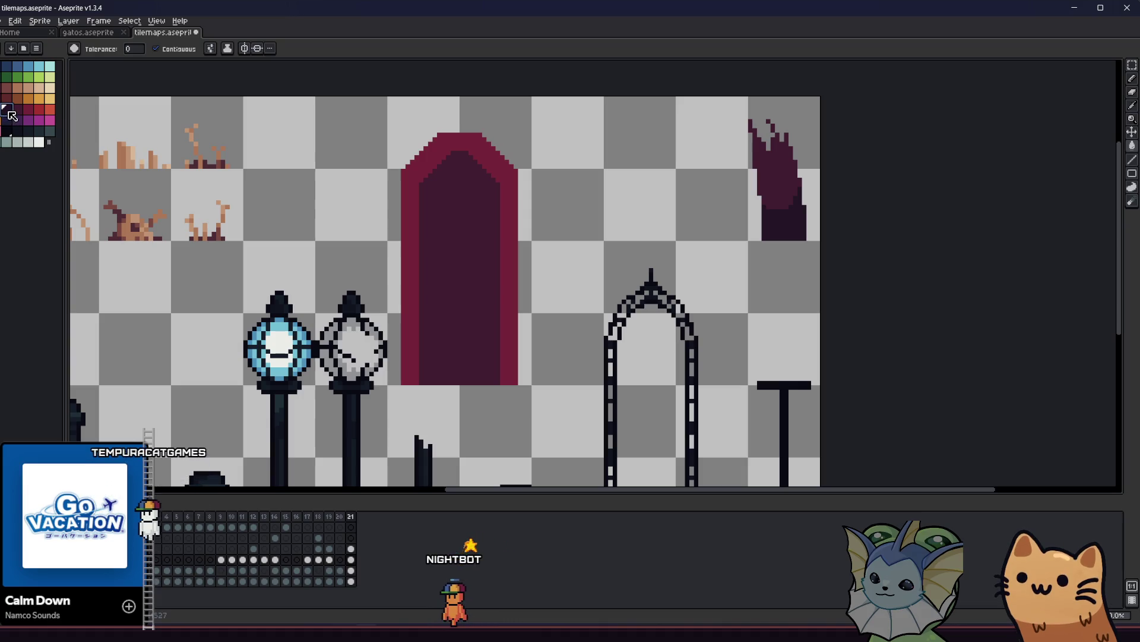
click(508, 241)
key(z)
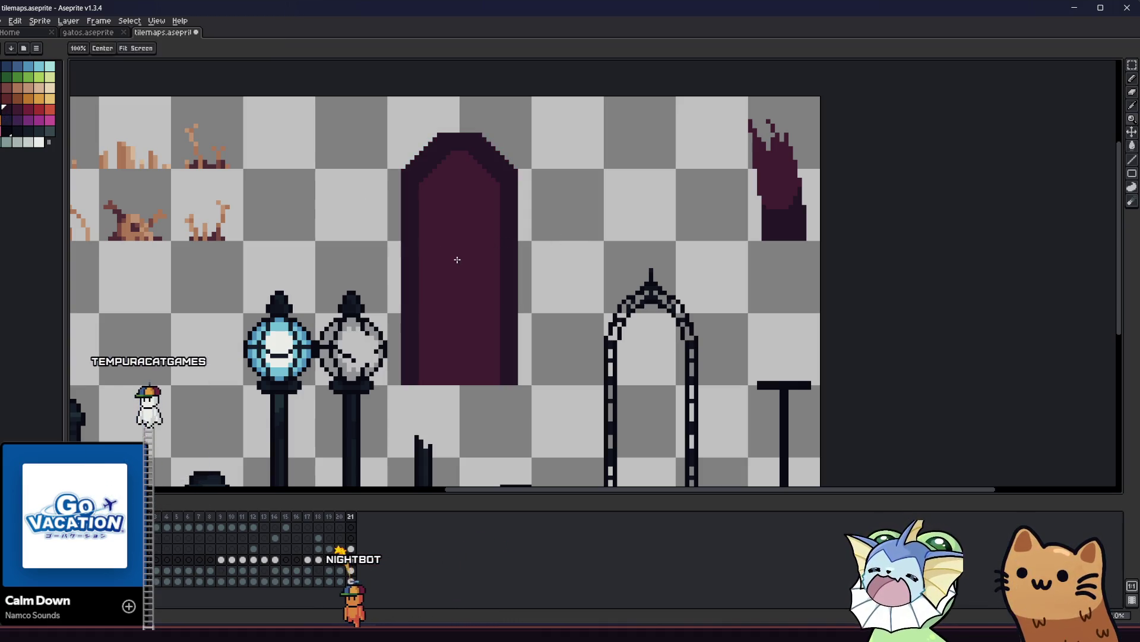
key(ctrl+z)
click(458, 260)
key(g)
click(483, 242)
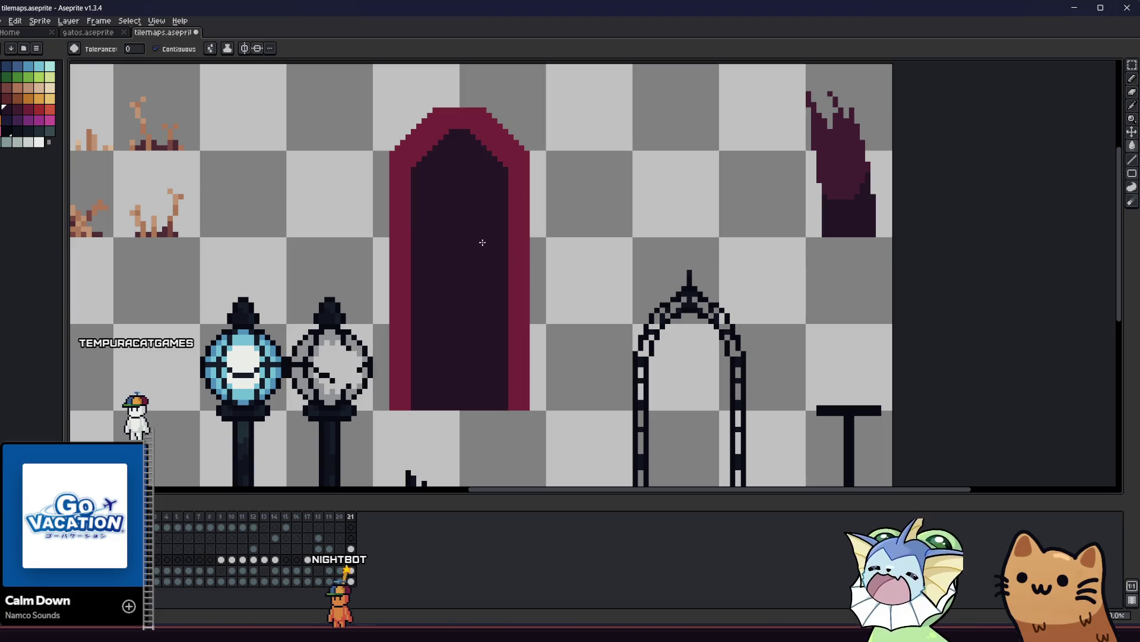
Step: Fill the banner's red outline with the darkest purple from the palette
click(18, 113)
click(394, 154)
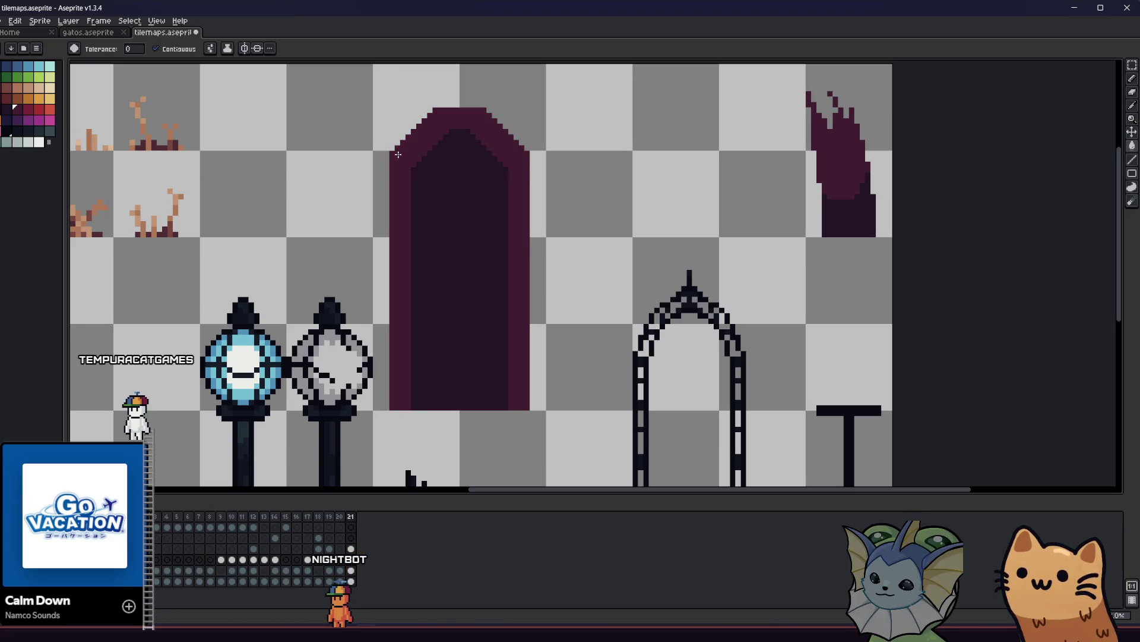
scroll(449, 265, down, 1)
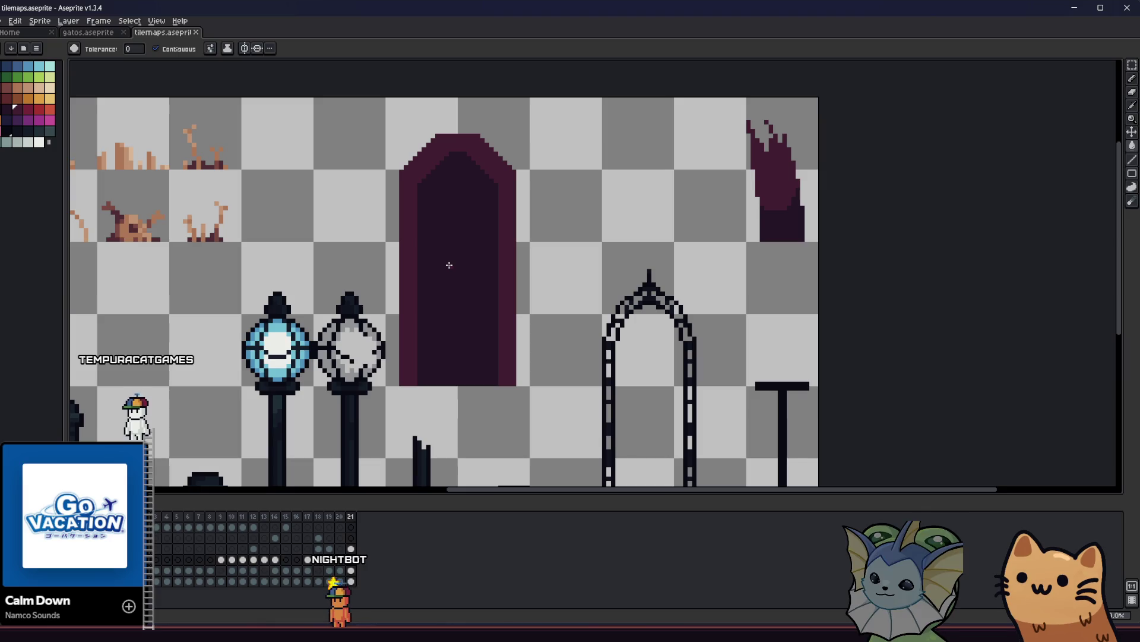
scroll(446, 317, down, 1)
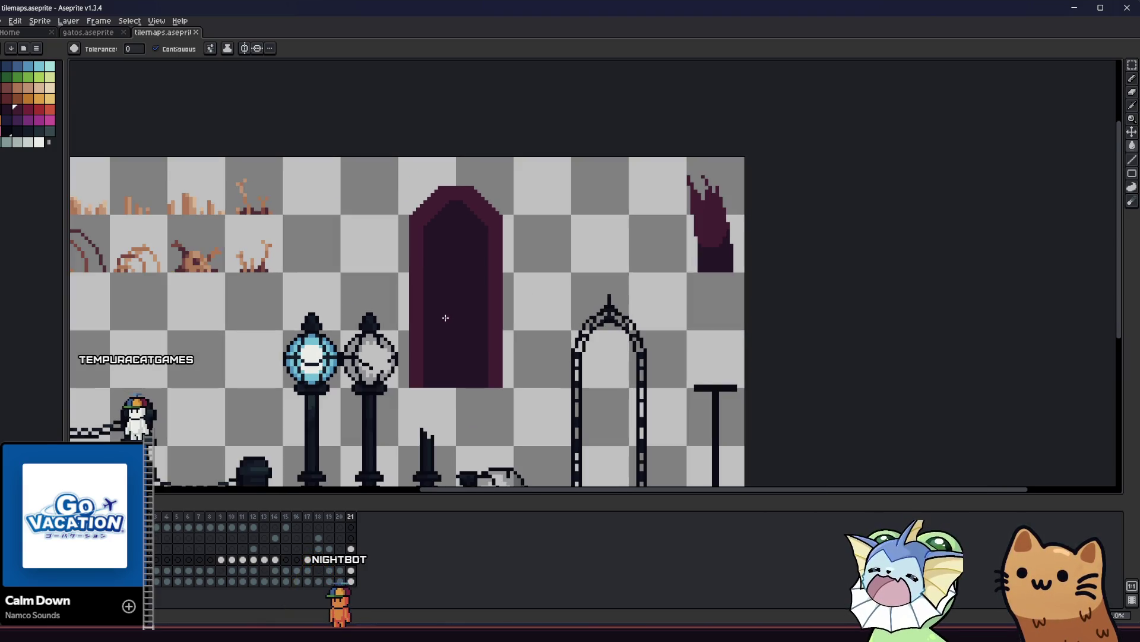
key(v)
scroll(475, 349, down, 2)
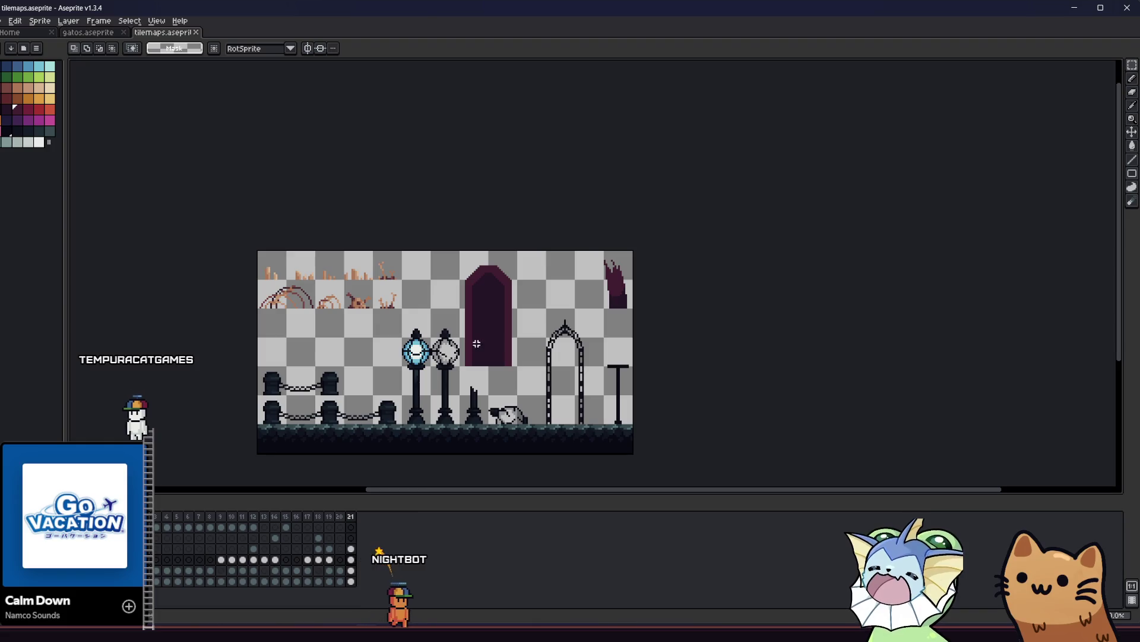
scroll(585, 277, up, 2)
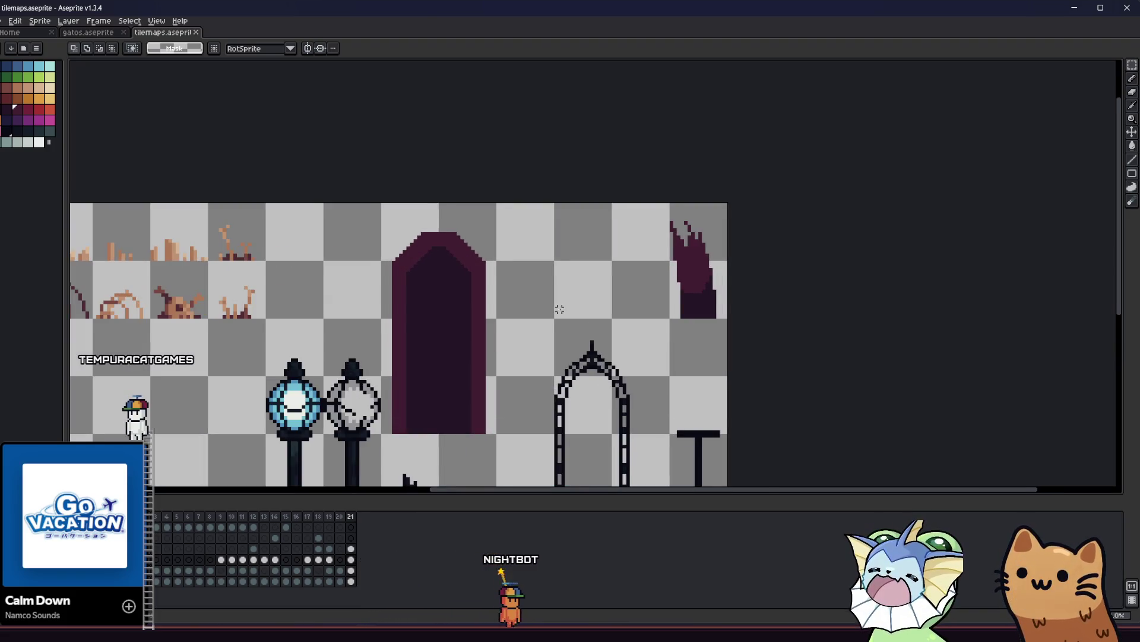
scroll(464, 374, up, 1)
Step: Sample the banner's dark purple with the eyedropper and switch to the pencil for touch-ups
key(i)
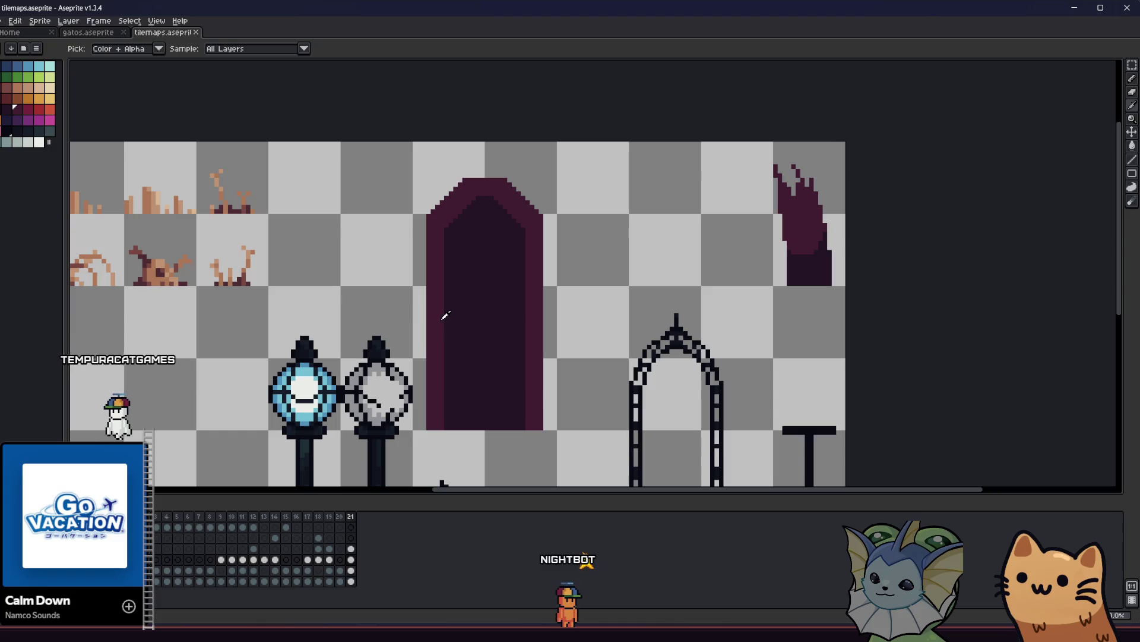
click(462, 261)
key(b)
scroll(463, 247, up, 1)
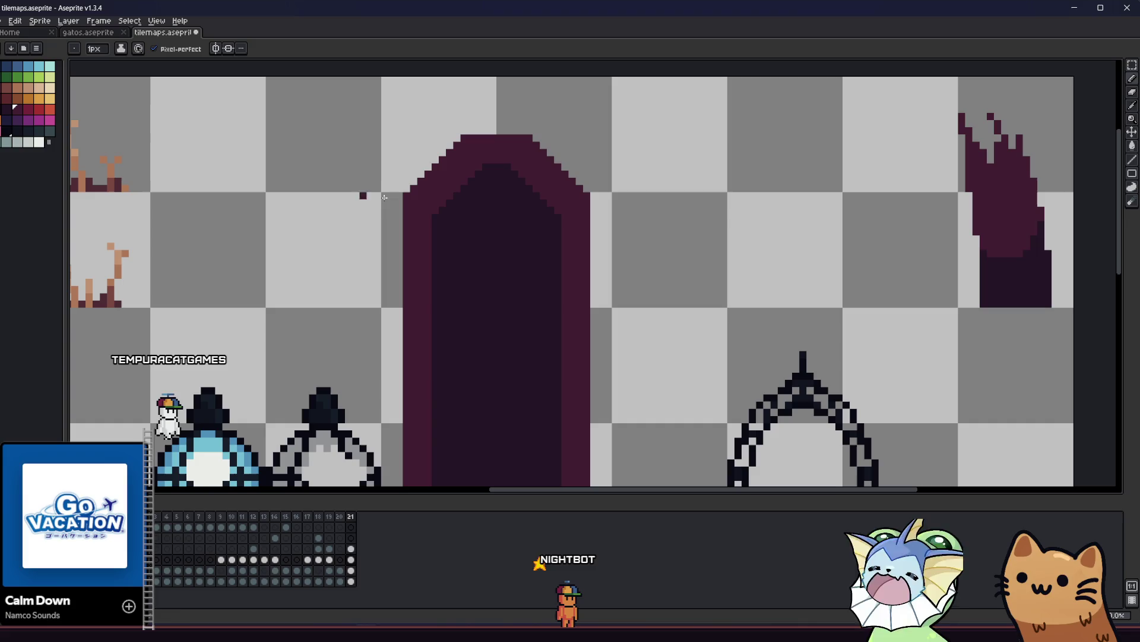
scroll(445, 234, down, 1)
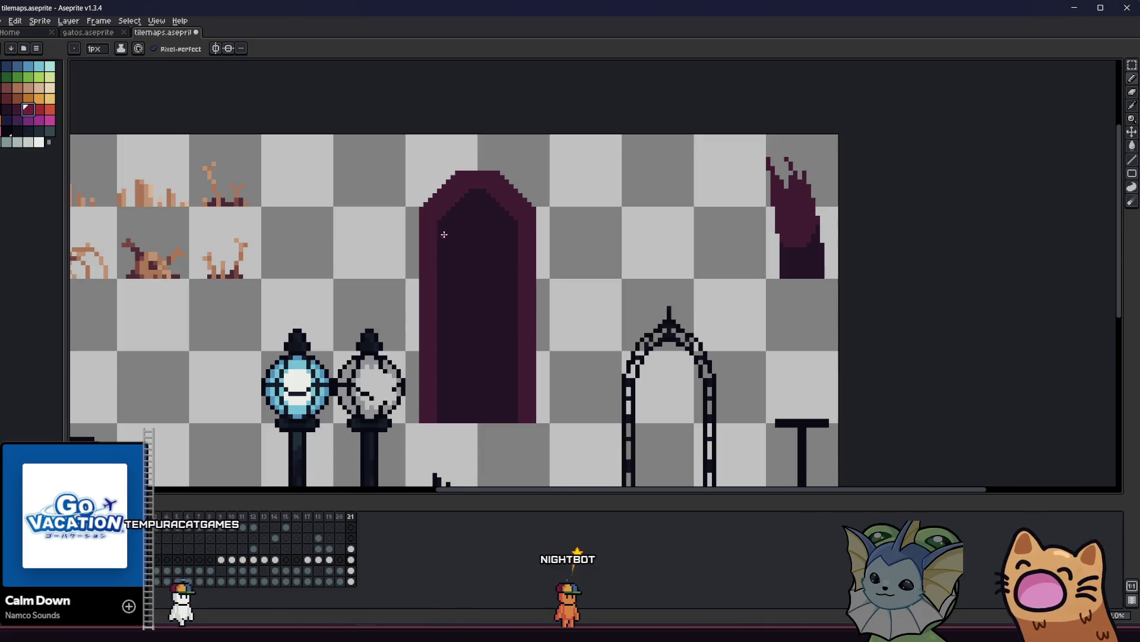
Step: Marquee-select the area around the reworked banner
mouse_move(444, 235)
mouse_down()
mouse_move(491, 221)
mouse_move(482, 230)
mouse_up()
key(m)
mouse_move(469, 119)
mouse_down()
mouse_move(502, 124)
mouse_move(581, 374)
mouse_move(546, 356)
mouse_up()
key(ctrl+z)
scroll(576, 376, down, 1)
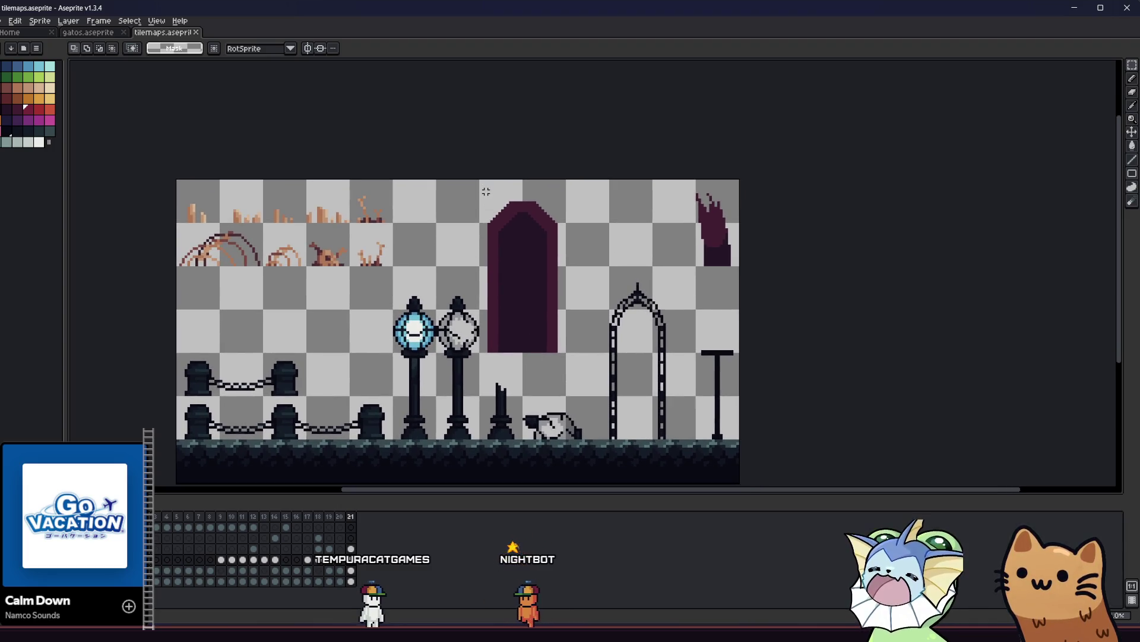
drag(484, 190, 572, 361)
scroll(518, 309, up, 1)
Step: Shift the banner pixels into position, drop them, and reselect the whole banner
mouse_move(519, 308)
mouse_down()
mouse_move(517, 283)
mouse_move(583, 342)
mouse_move(588, 368)
mouse_up()
click(476, 262)
drag(560, 313, 561, 347)
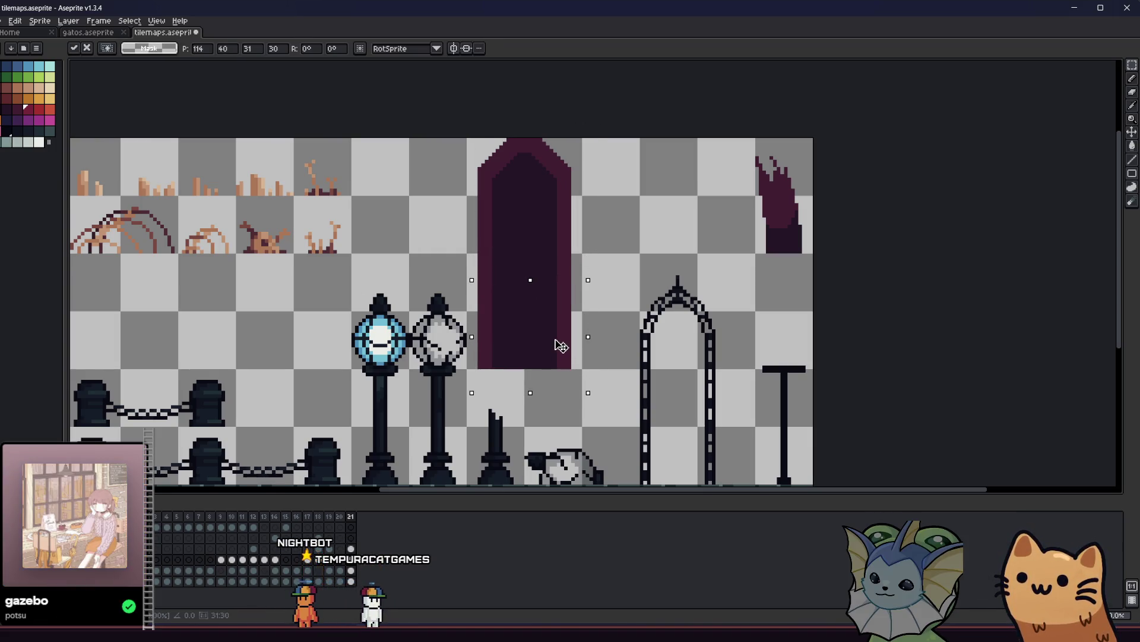
right_click(528, 283)
click(547, 342)
drag(467, 137, 579, 367)
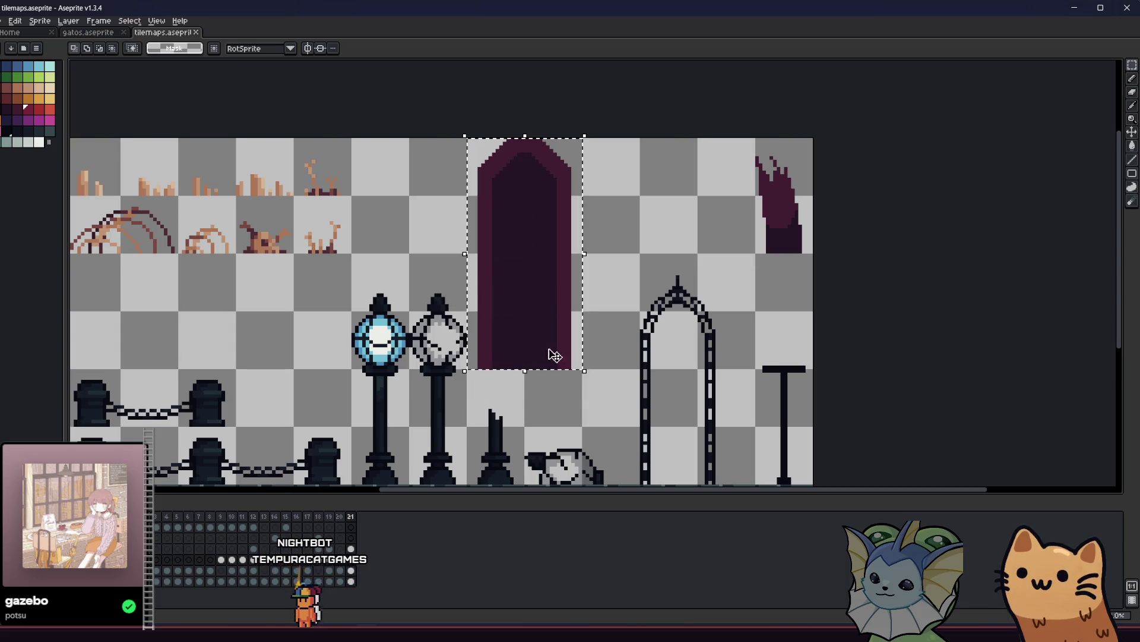
Step: Export the banner as banner2.png, overwriting the existing file
click(2, 21)
mouse_move(60, 112)
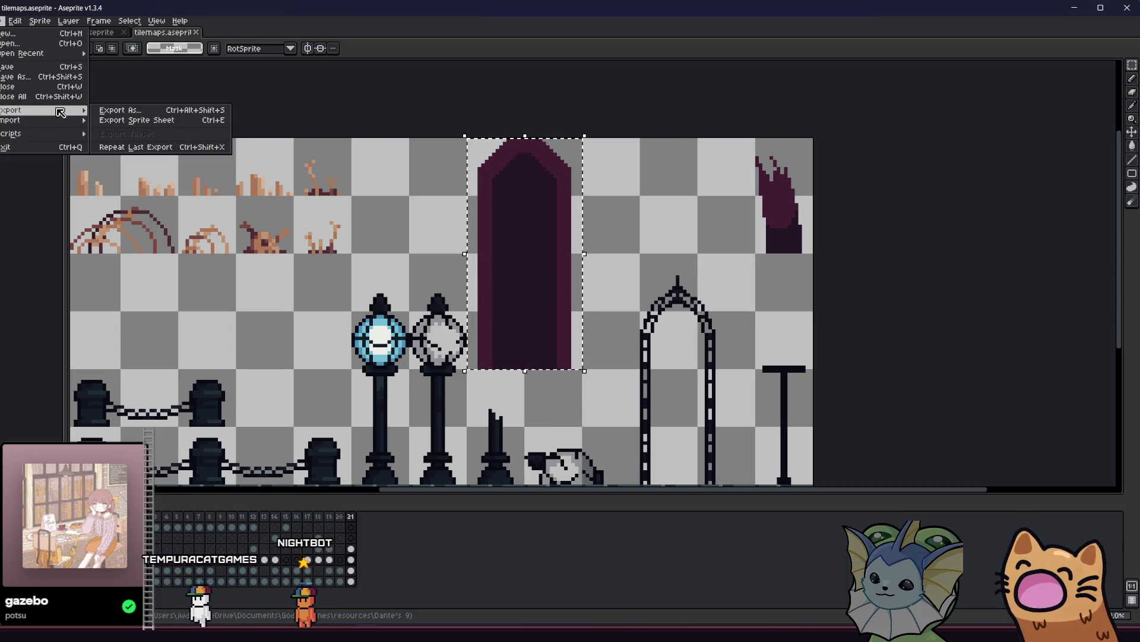
click(121, 110)
click(383, 352)
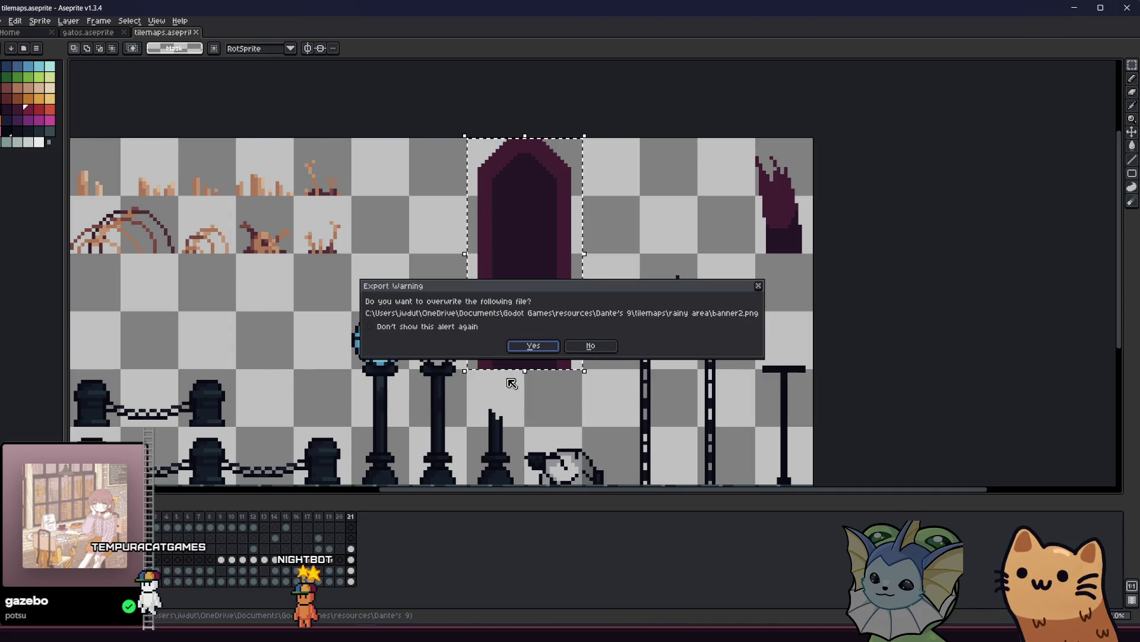
click(548, 349)
key(alt+Tab)
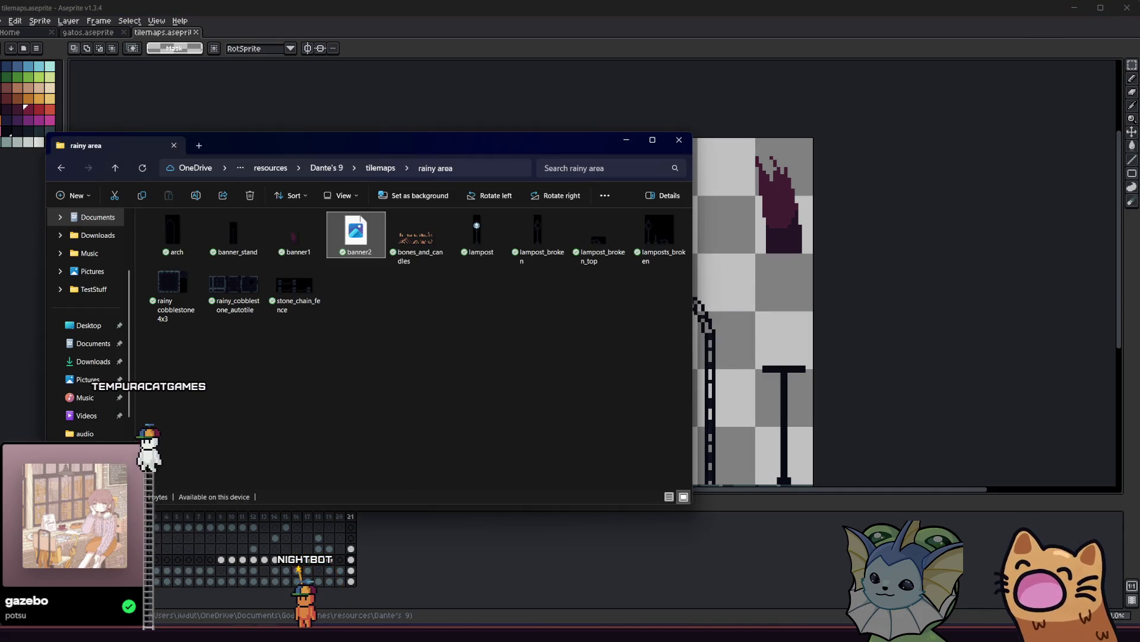
key(alt+Tab)
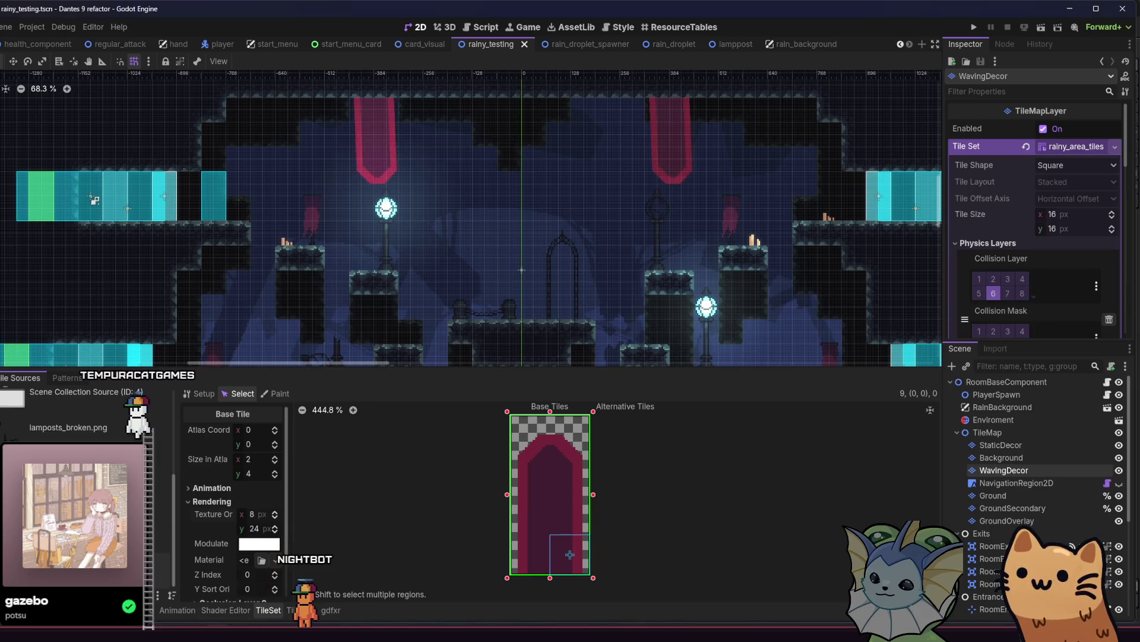
Step: Return to Godot to check the reimported banner2.png and run the rainy test scene
key(alt+Tab)
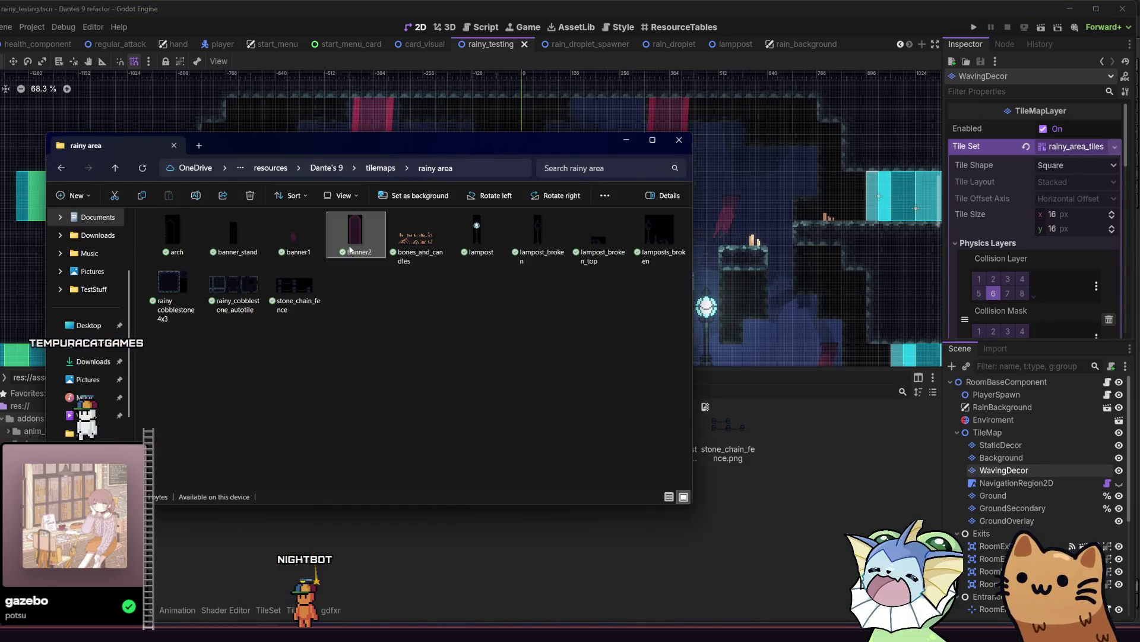
click(1039, 28)
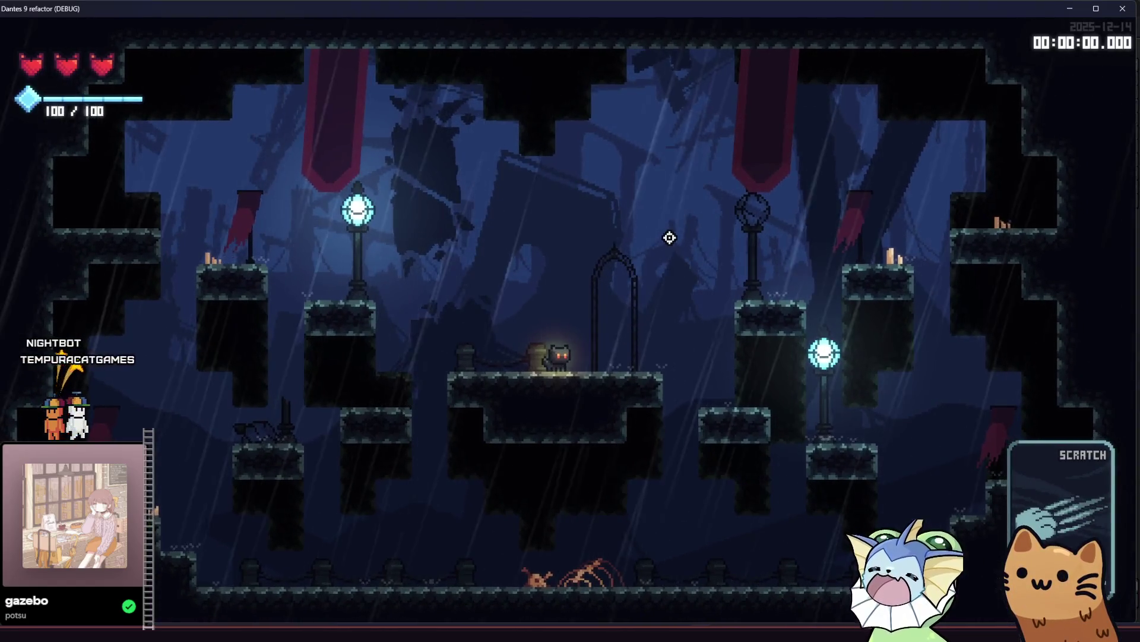
Step: Jump the cat onto the lamp-post and arch platforms to test the level
key(space)
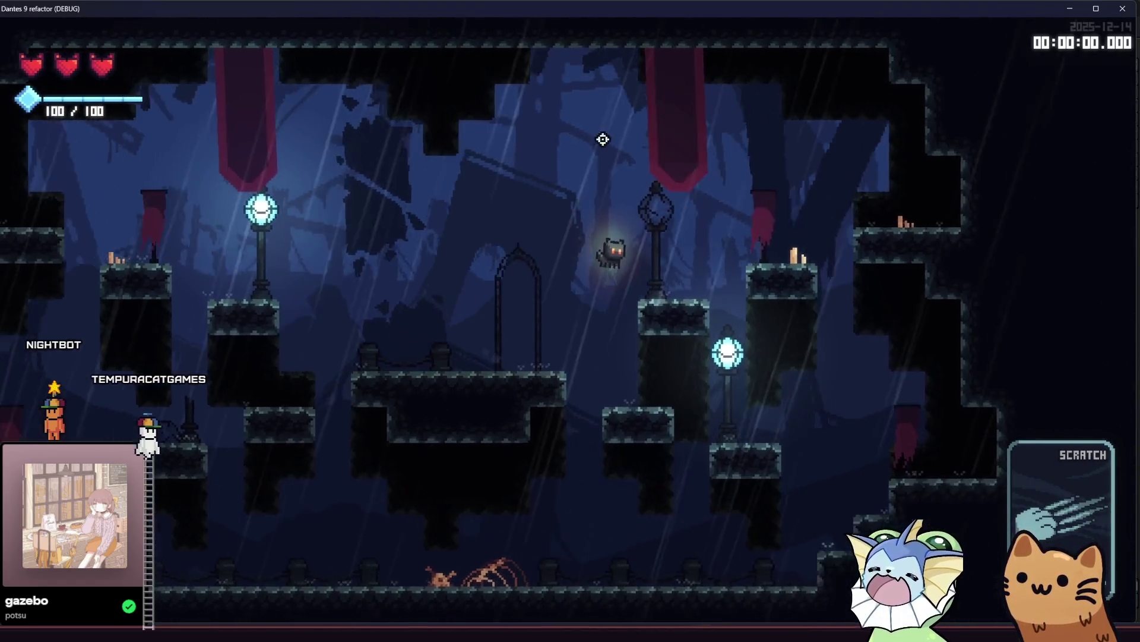
key(d)
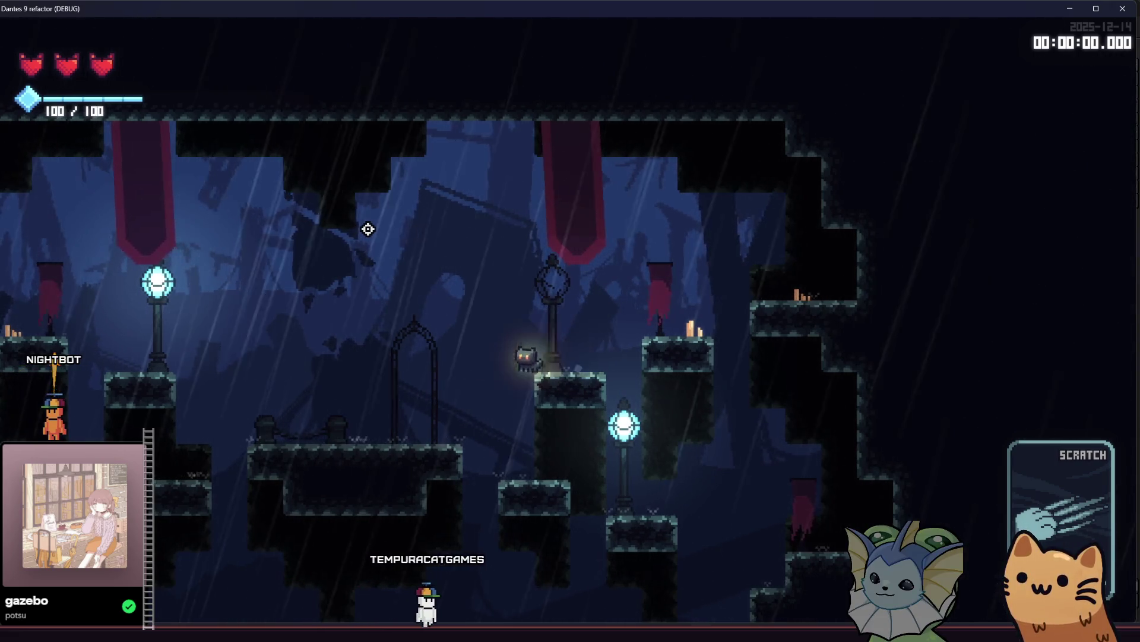
key(a)
key(space)
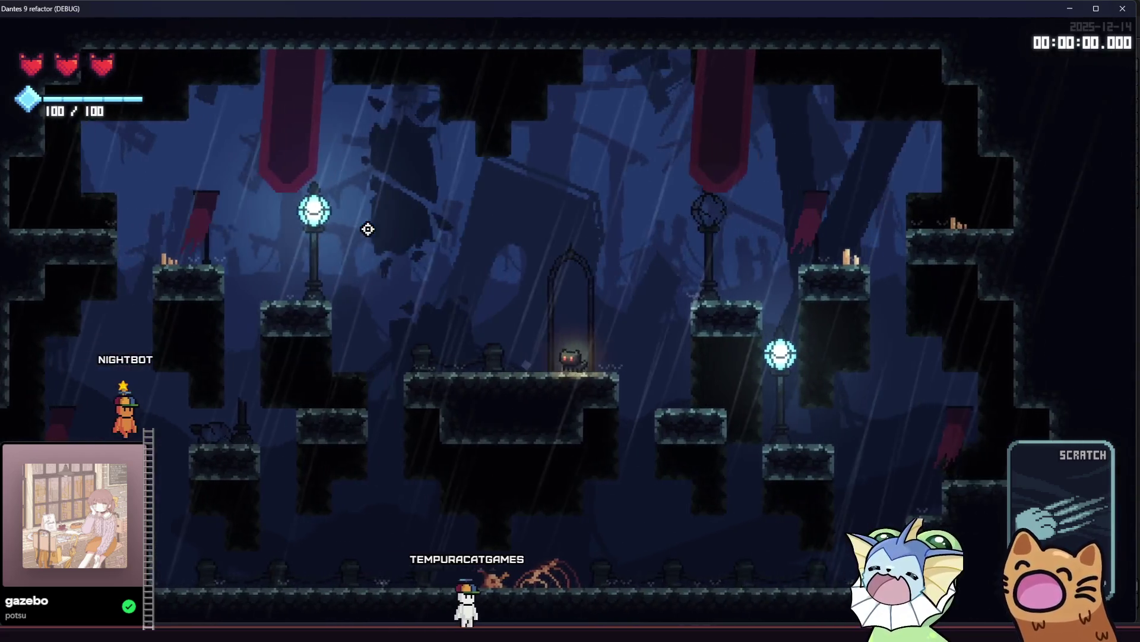
key(space)
key(a)
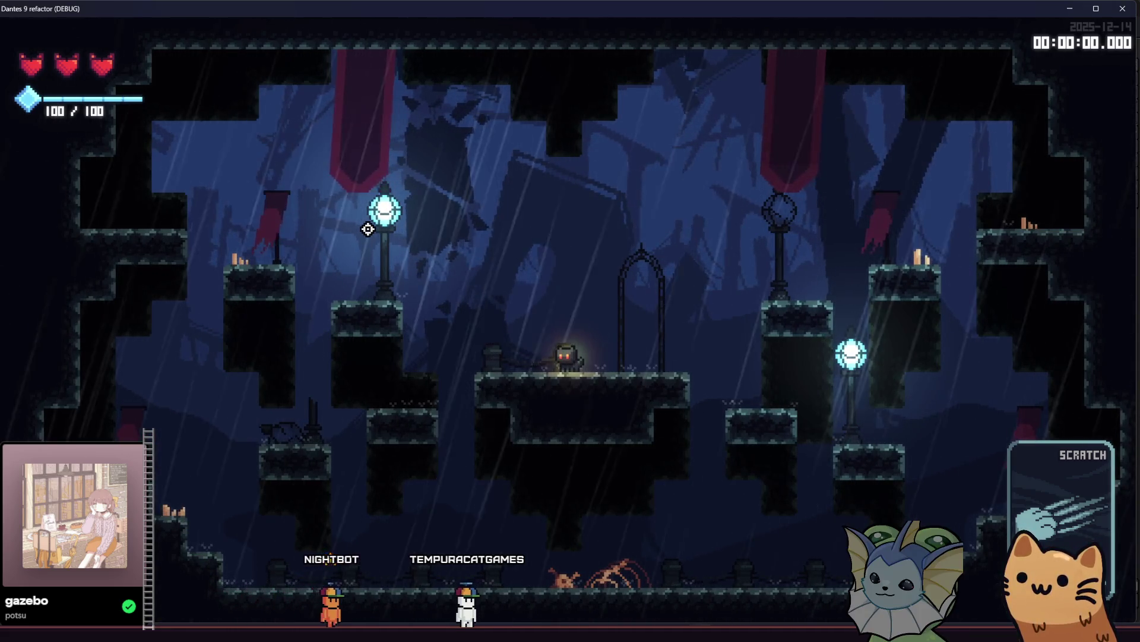
key(d)
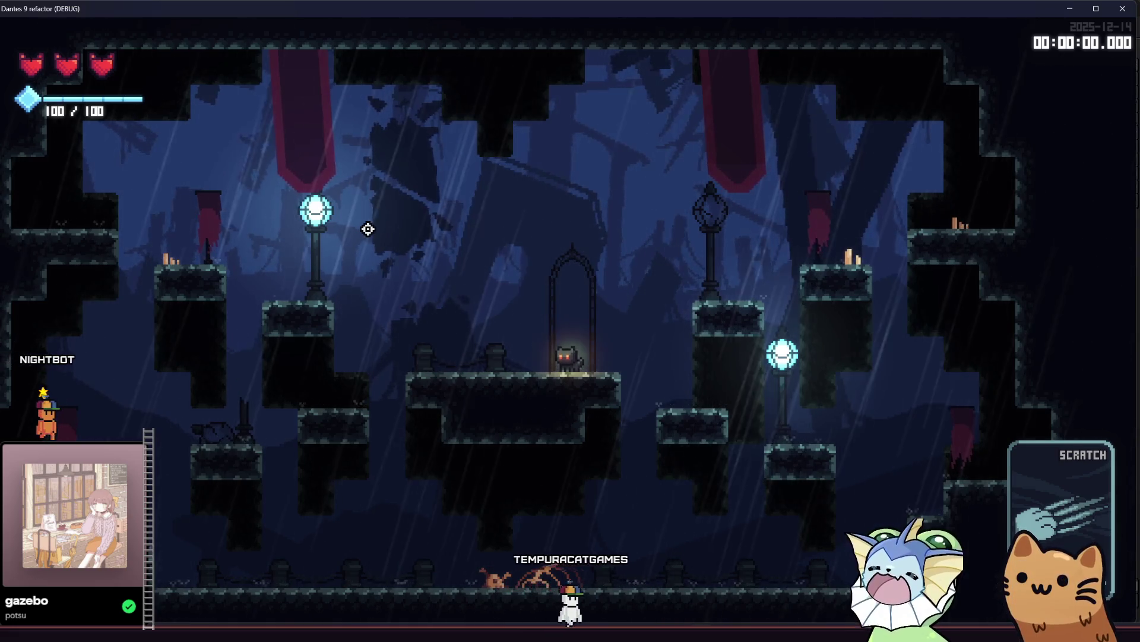
Step: Move the player through the level with the arrow keys, then close the game
key(Down)
key(Right)
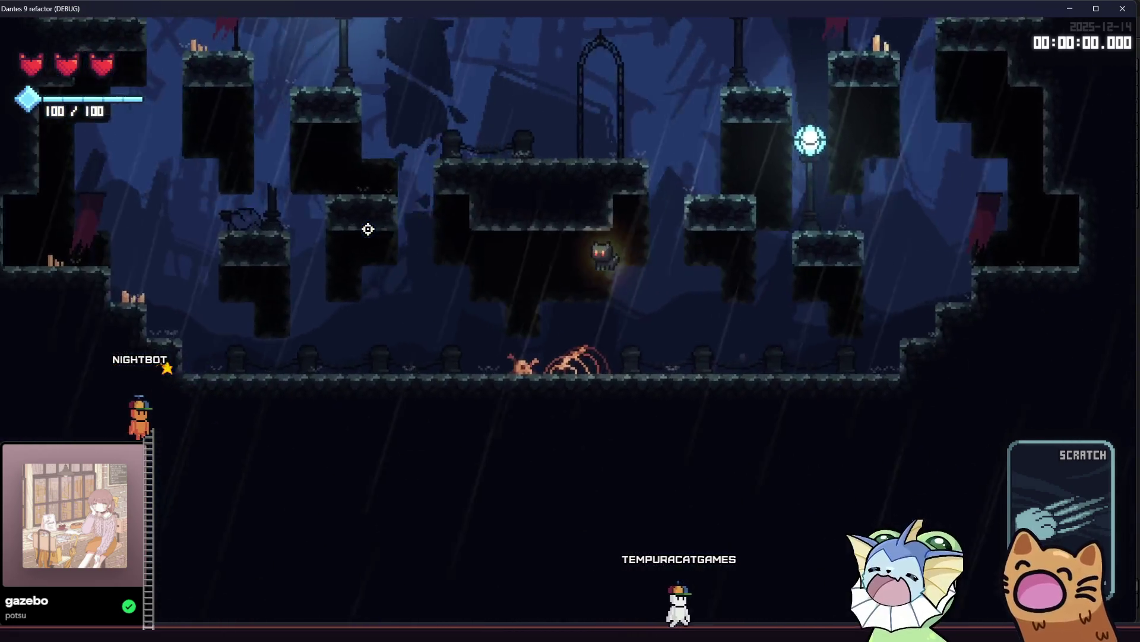
key(Left)
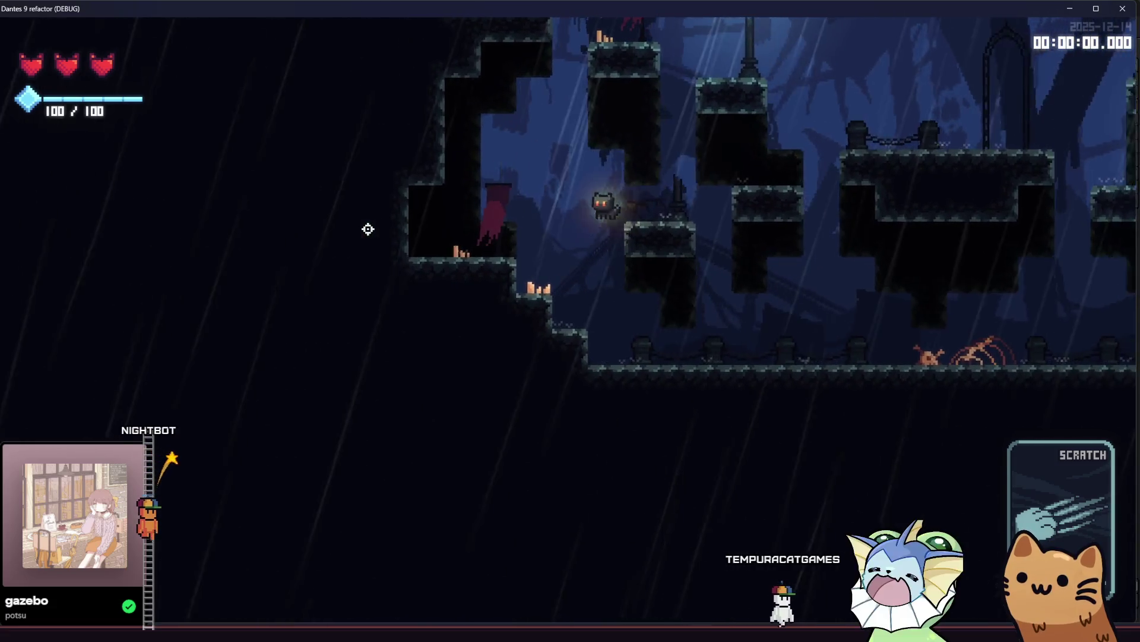
key(Up)
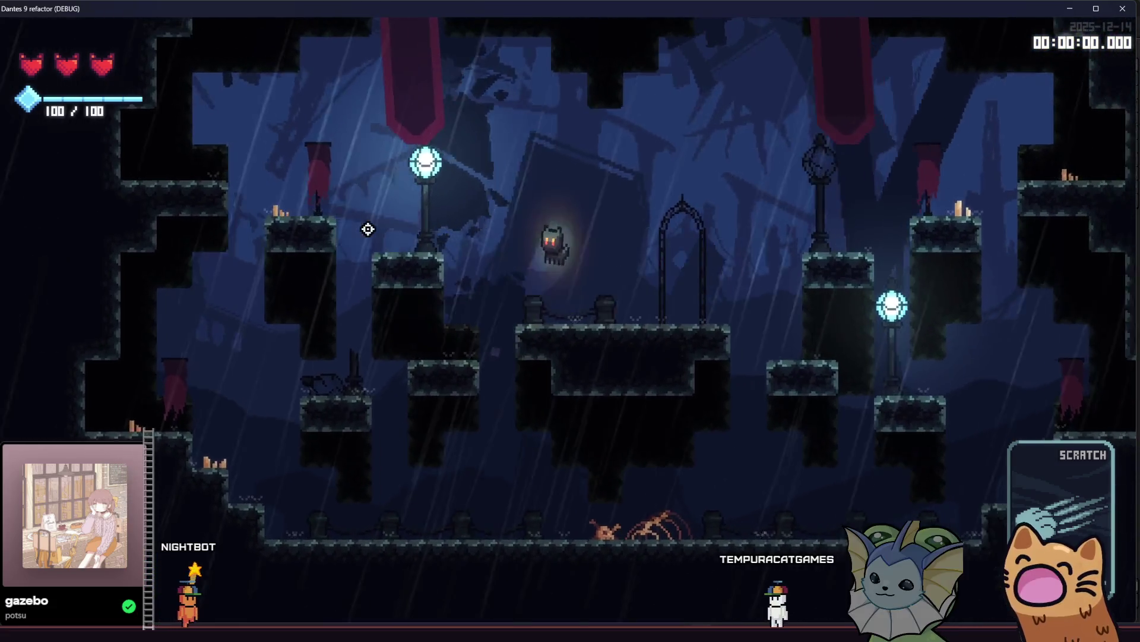
key(Right)
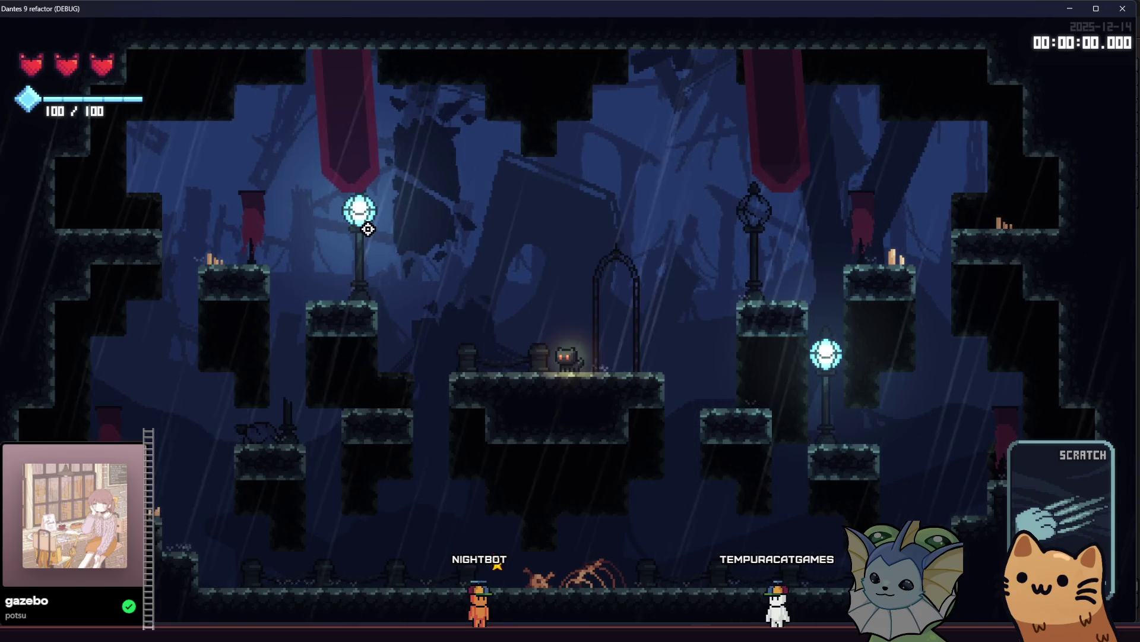
click(1134, 17)
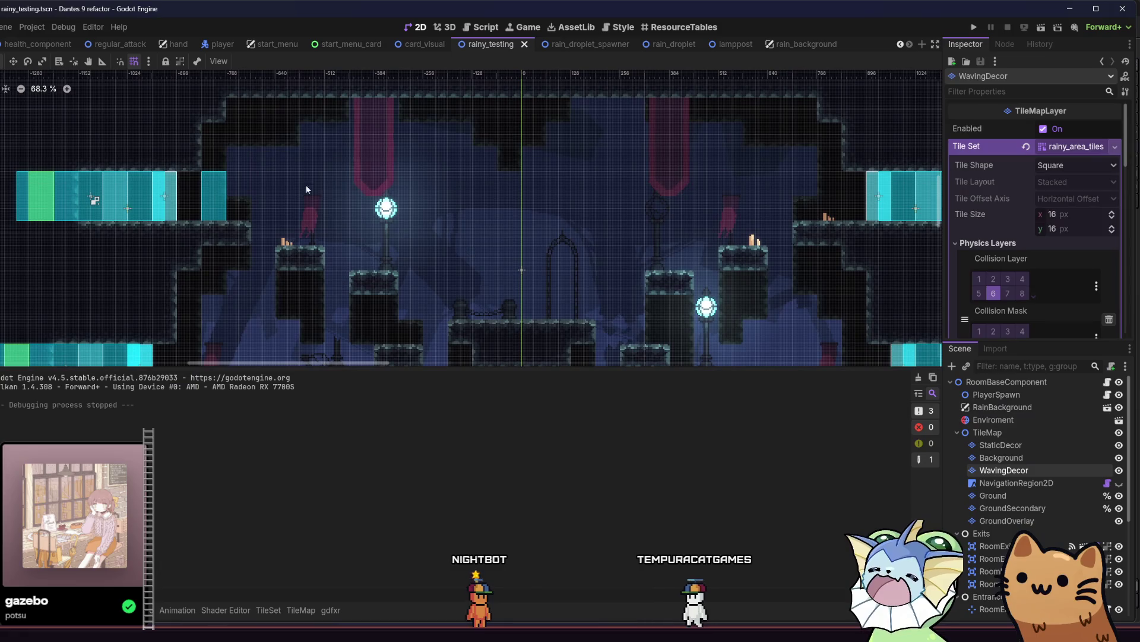
Step: Open the TileMap palette, remove a misplaced banner tile, and repaint it lower and further right
click(201, 616)
click(192, 616)
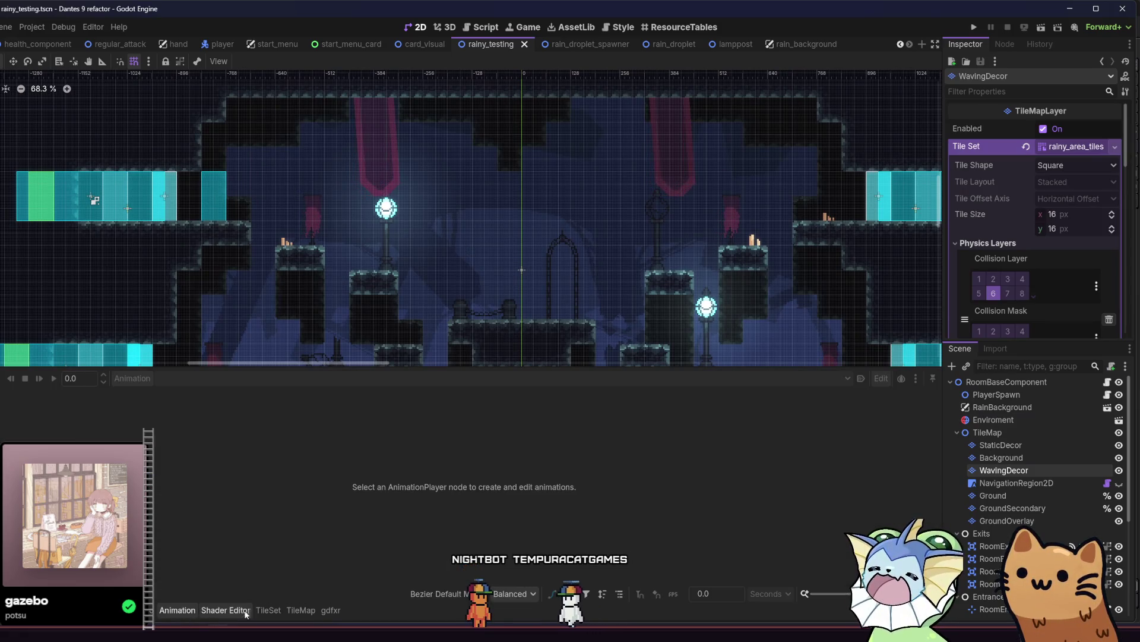
click(269, 610)
click(300, 610)
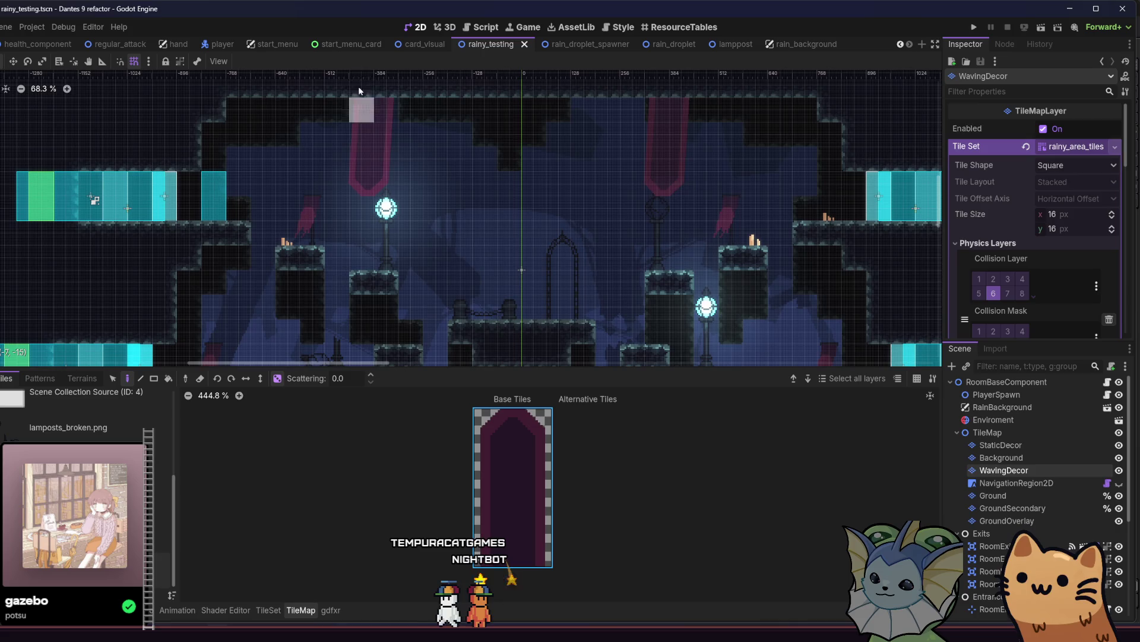
scroll(387, 113, up, 3)
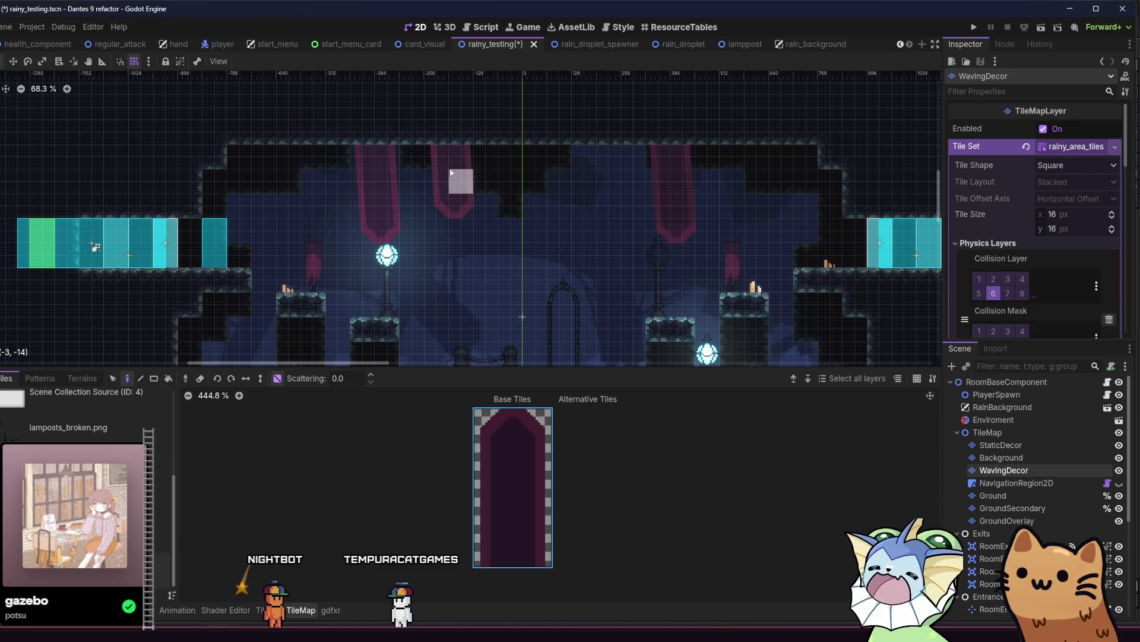
key(ctrl+z)
click(445, 253)
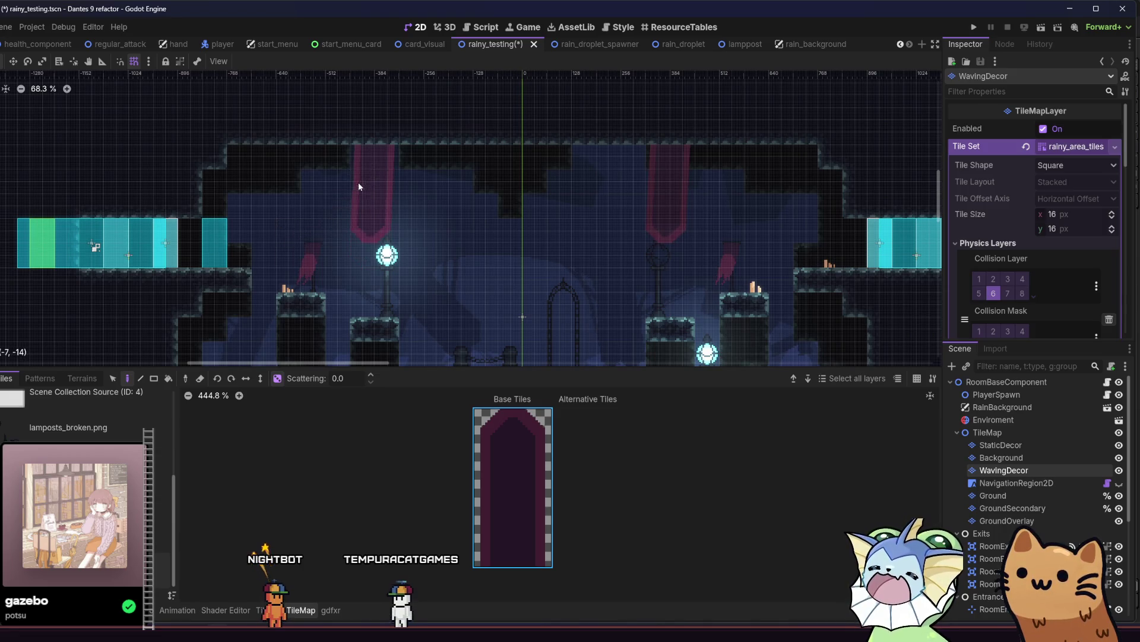
Step: Paint four more red banner tiles on the WavingDecor layer and save the scene
scroll(324, 224, right, 3)
scroll(236, 218, down, 5)
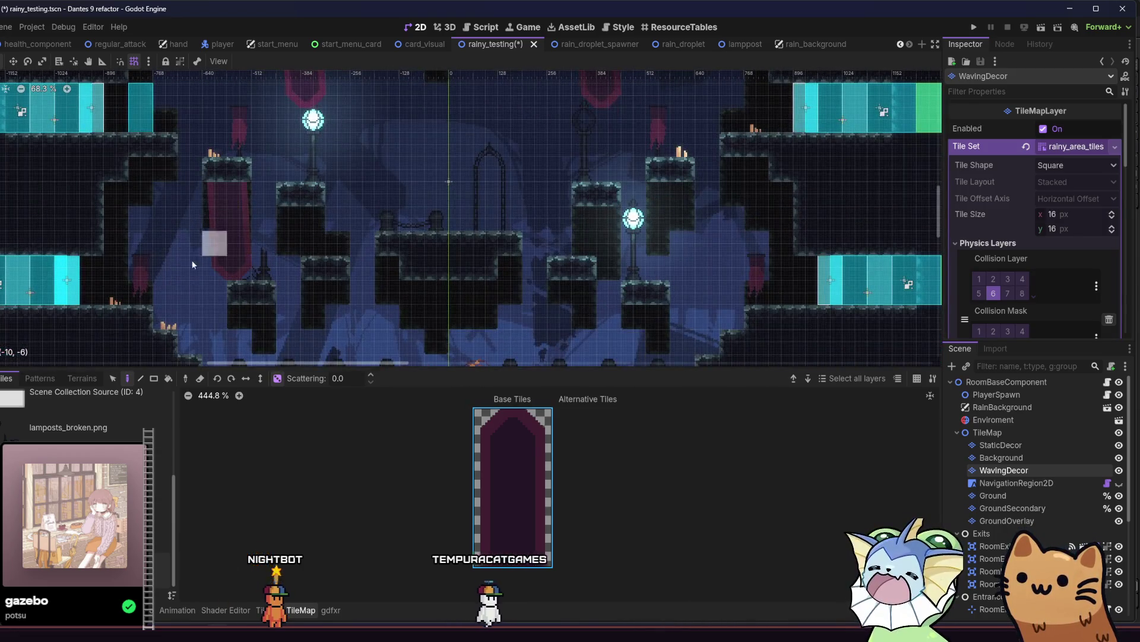
scroll(198, 254, right, 1)
scroll(198, 255, down, 1)
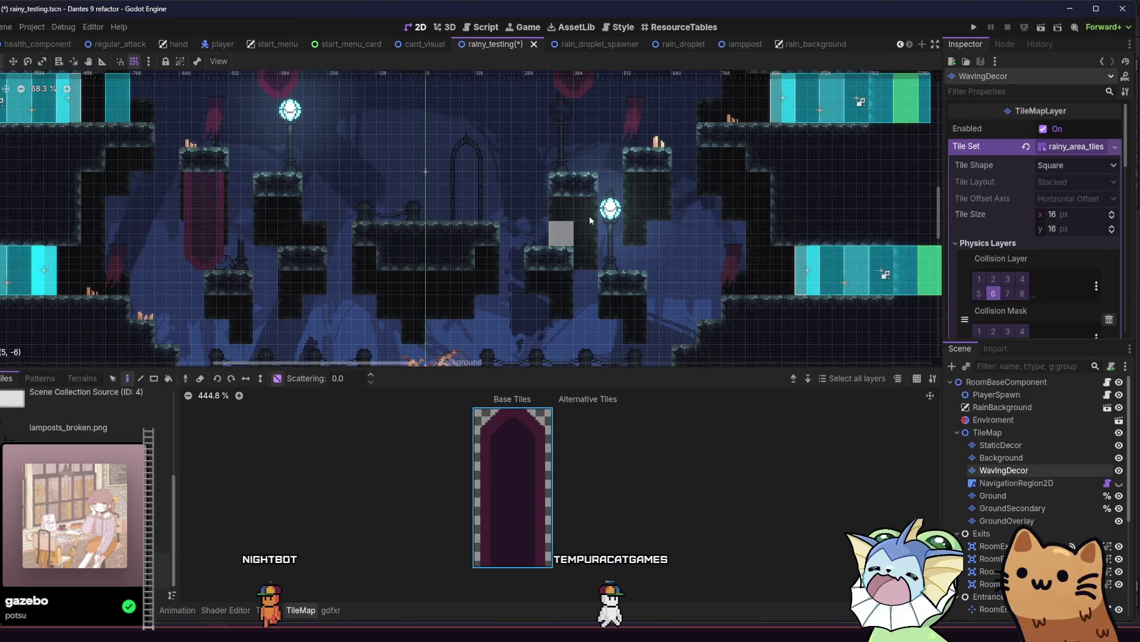
click(618, 253)
click(543, 274)
click(520, 352)
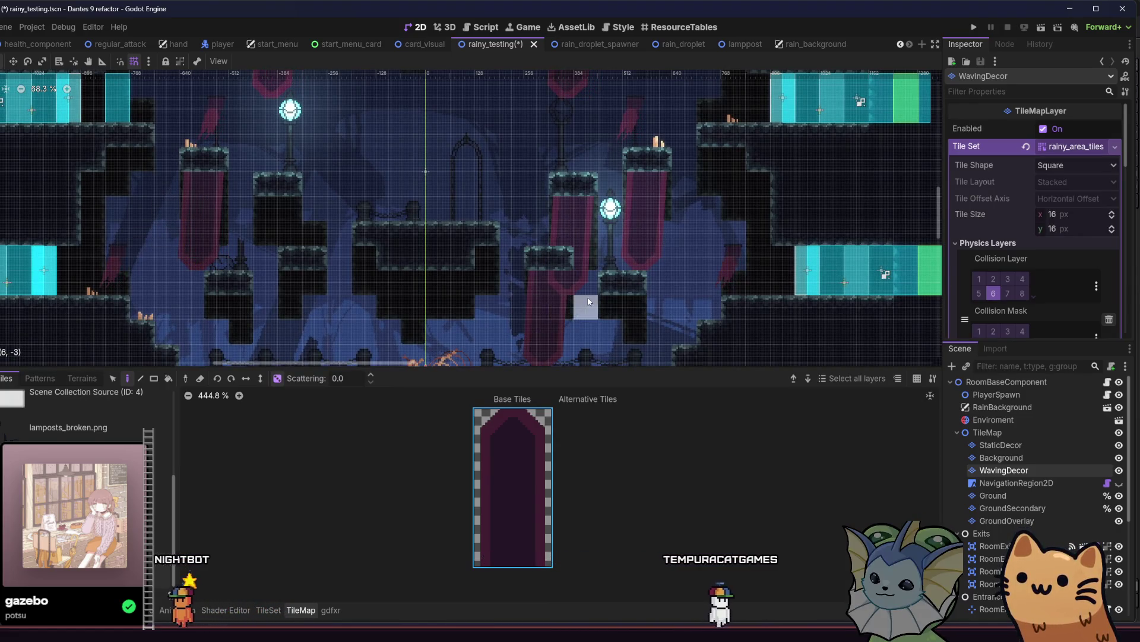
scroll(445, 273, left, 2)
scroll(446, 273, down, 1)
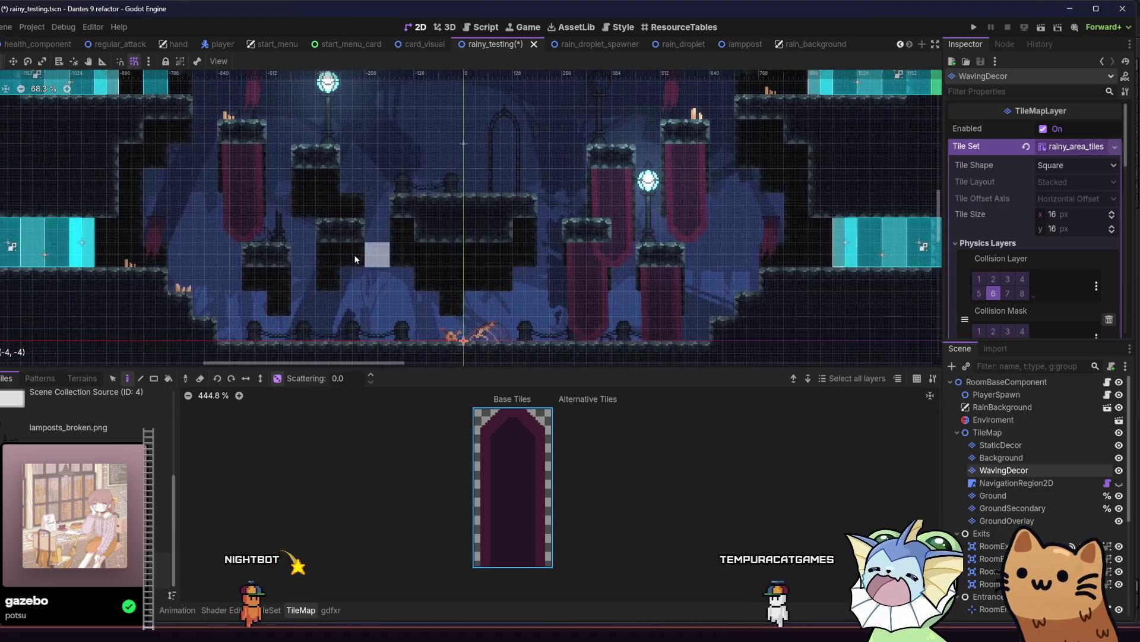
click(290, 282)
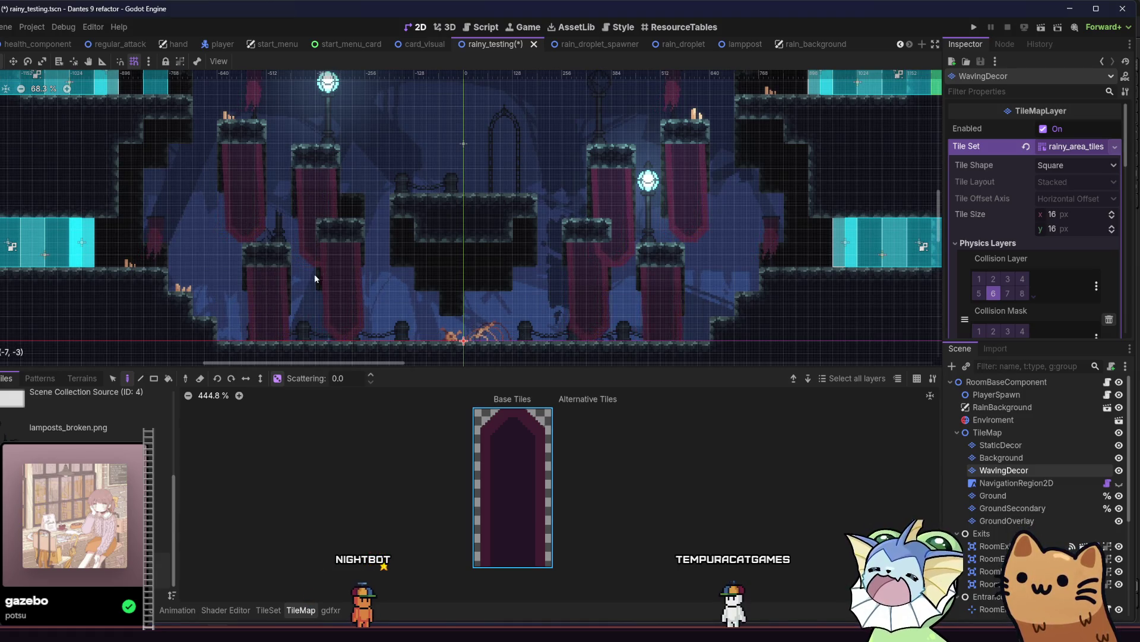
key(ctrl+s)
Step: Erase seven red pillar and banner tiles, including the bottom of the right curtain
scroll(290, 274, down, 4)
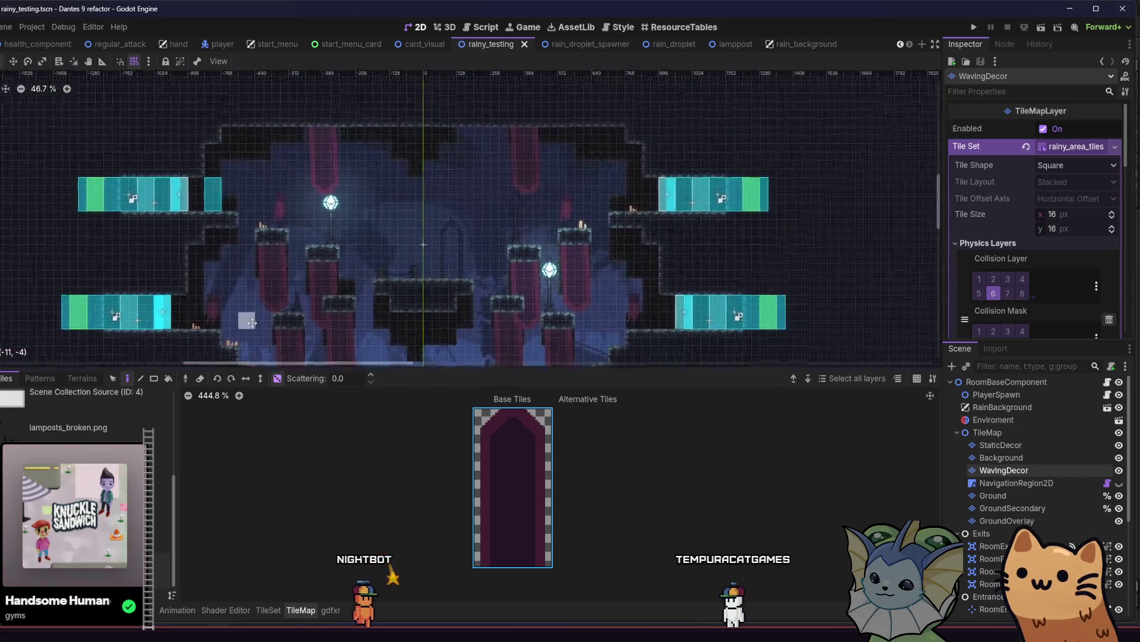
scroll(290, 274, down, 2)
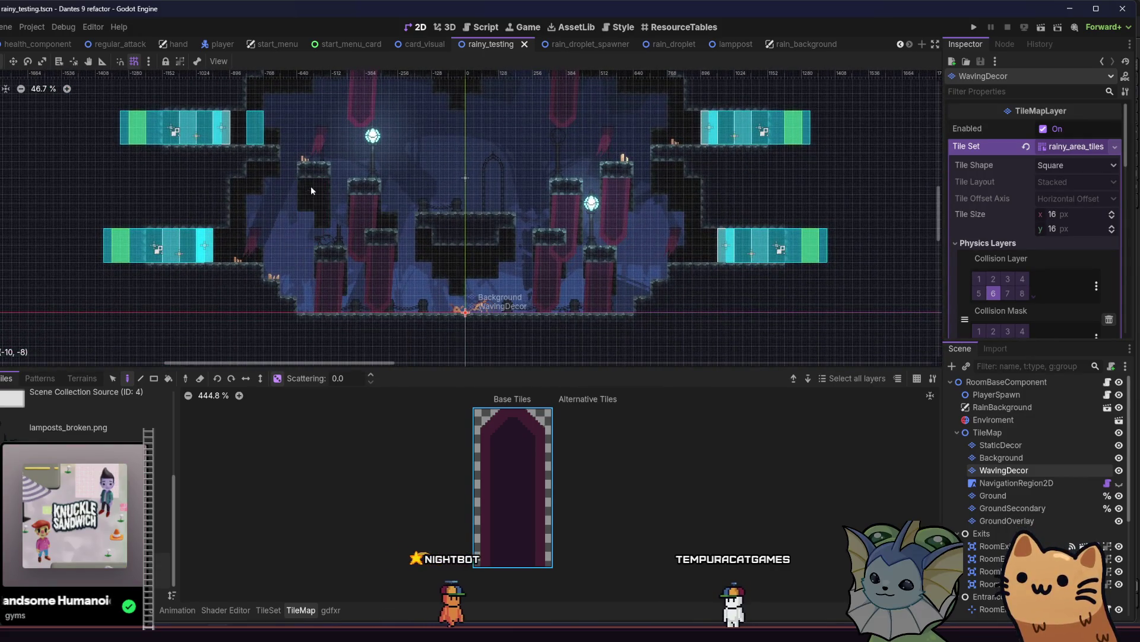
right_click(372, 244)
right_click(326, 270)
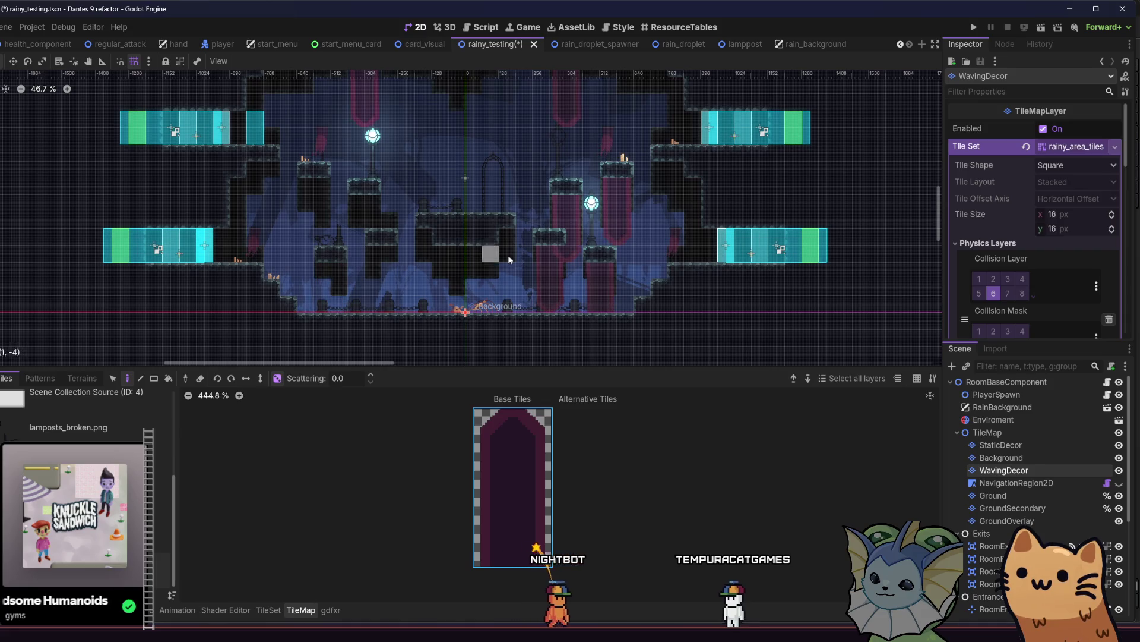
right_click(542, 249)
right_click(603, 268)
right_click(565, 201)
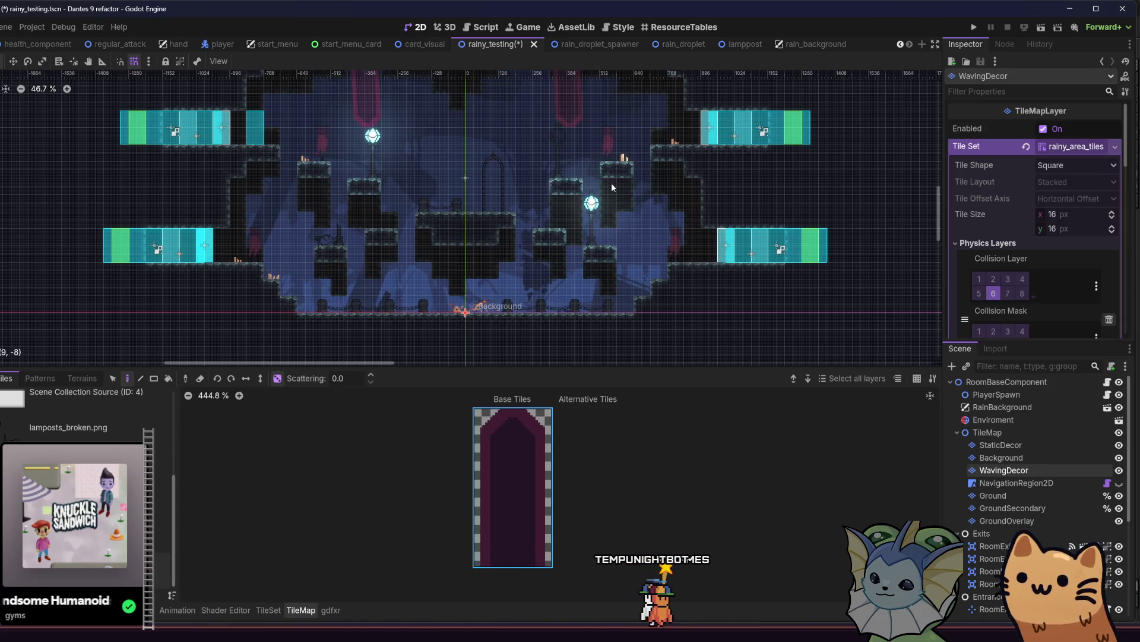
scroll(611, 183, up, 2)
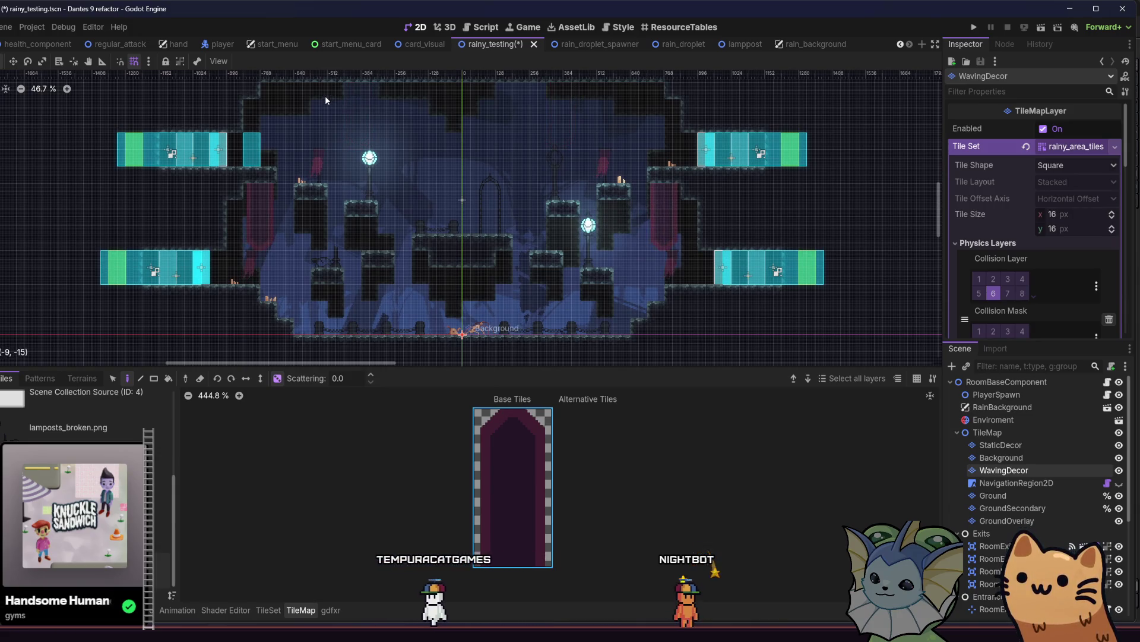
right_click(602, 158)
right_click(657, 245)
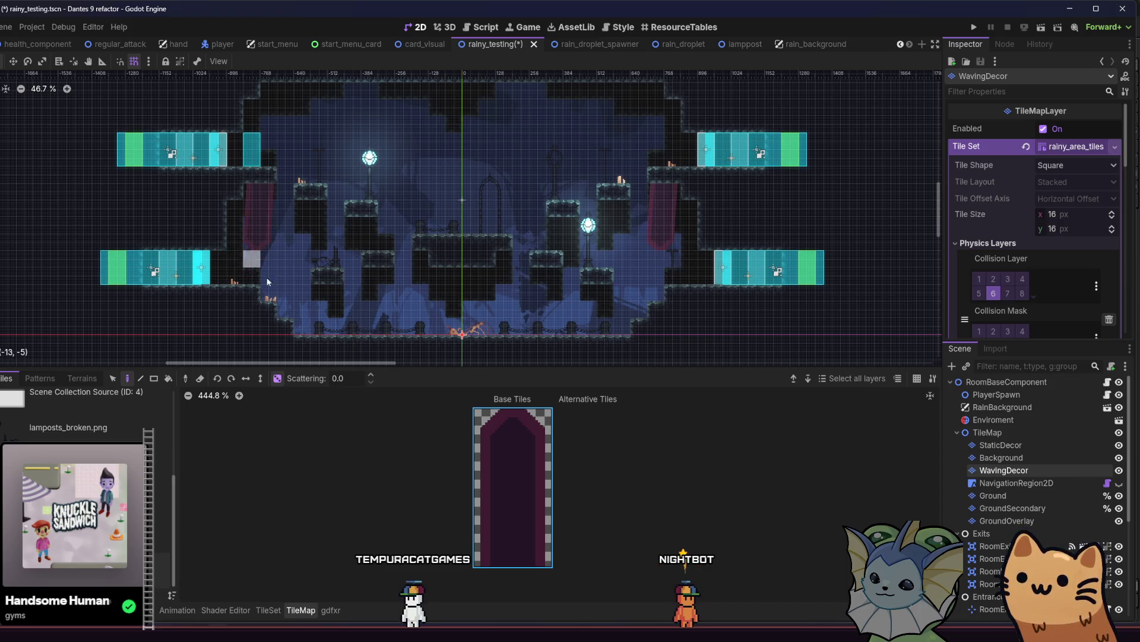
Step: Select the StaticDecor layer, save rainy_testing.tscn, and clear the curtain selection in Aseprite
click(1009, 445)
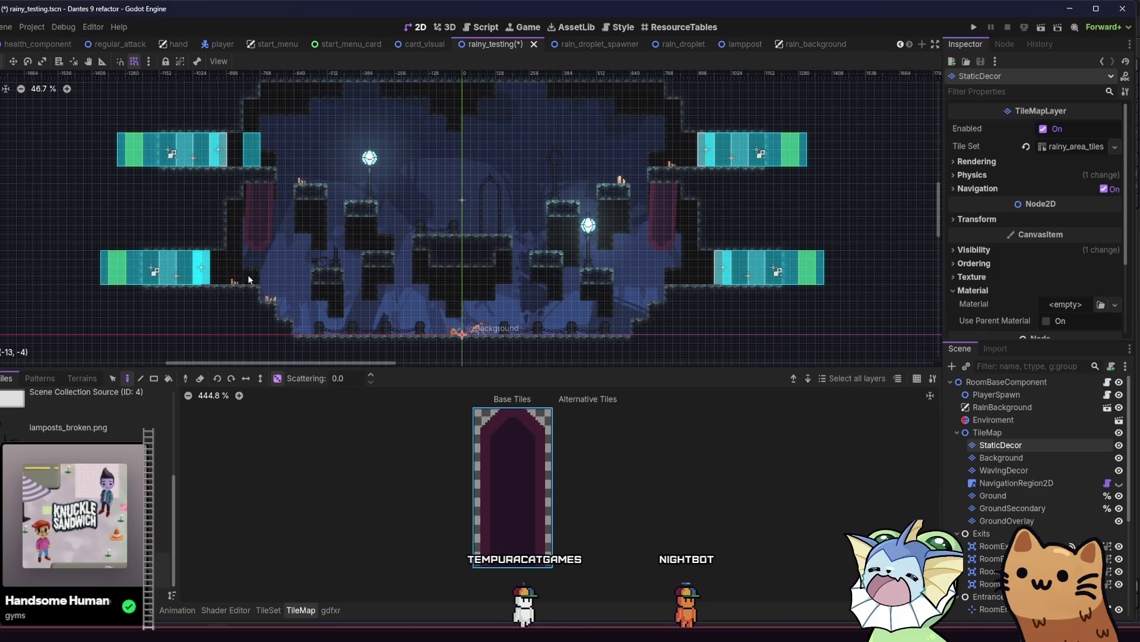
scroll(747, 178, left, 2)
key(ctrl+s)
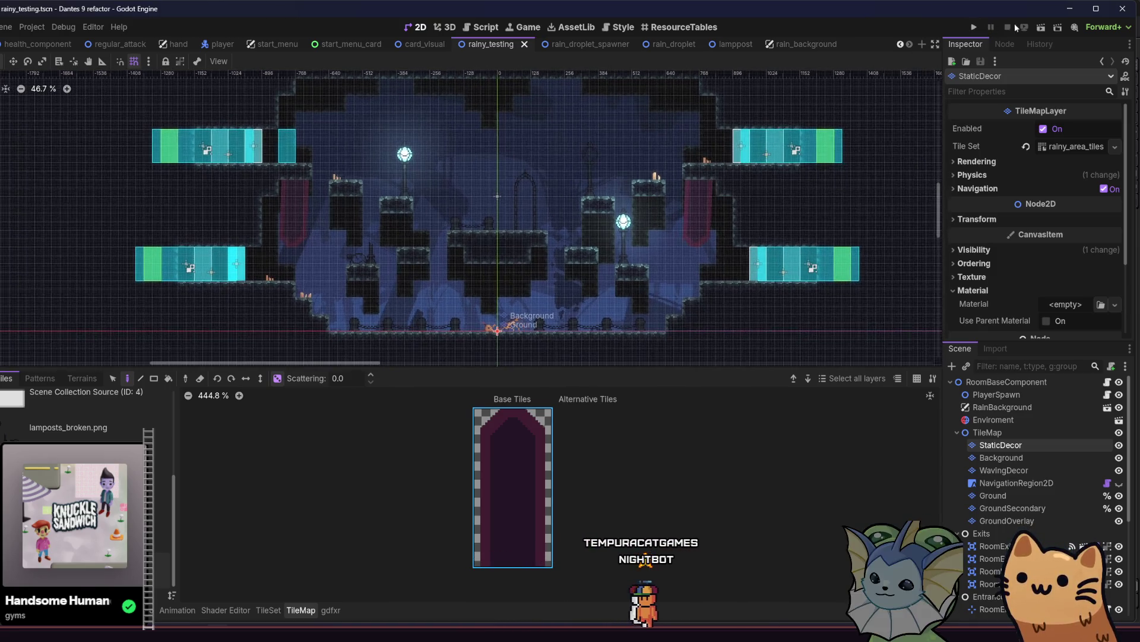
key(alt+Tab)
key(ctrl+d)
scroll(475, 314, up, 1)
Step: Bucket-fill the outlined shape in the curtain with the dark colour
key(i)
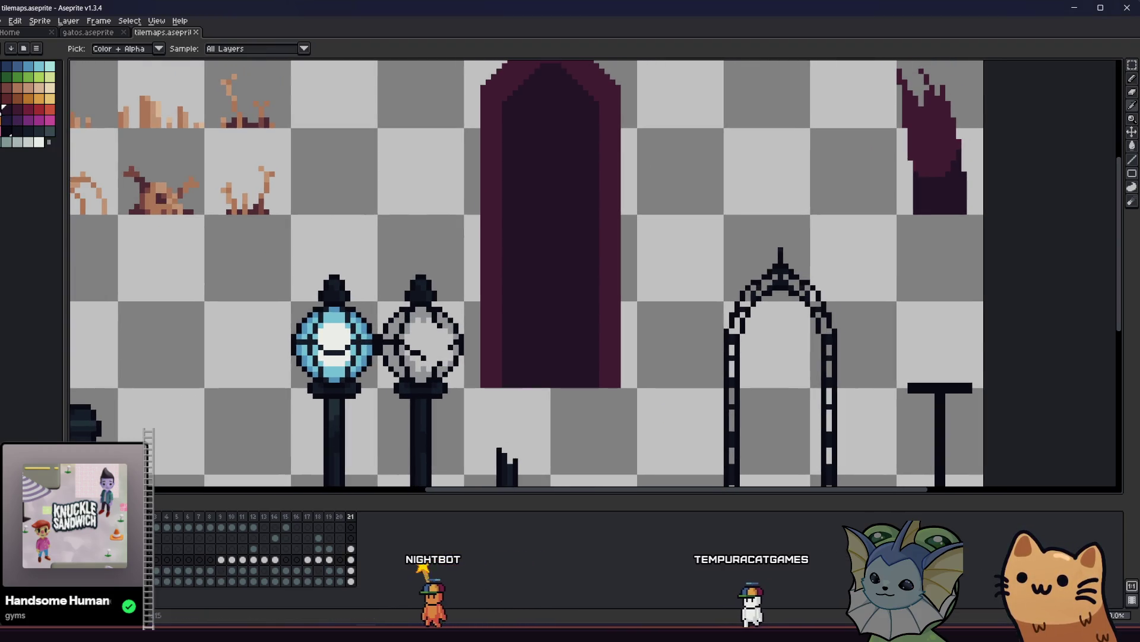
key(b)
scroll(504, 370, up, 1)
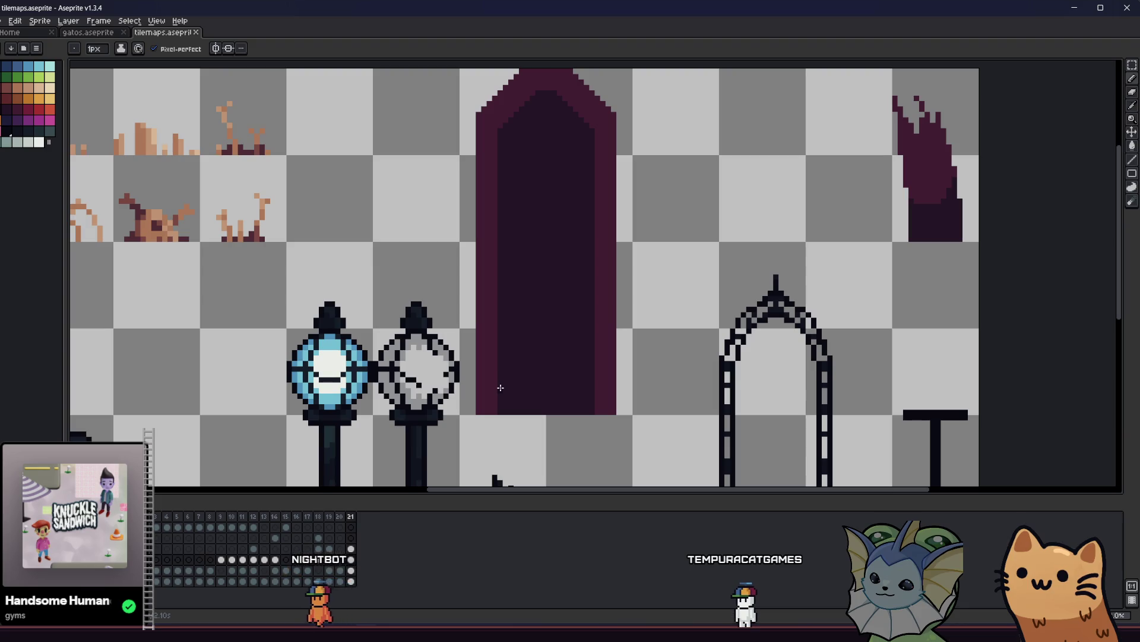
key(g)
click(540, 400)
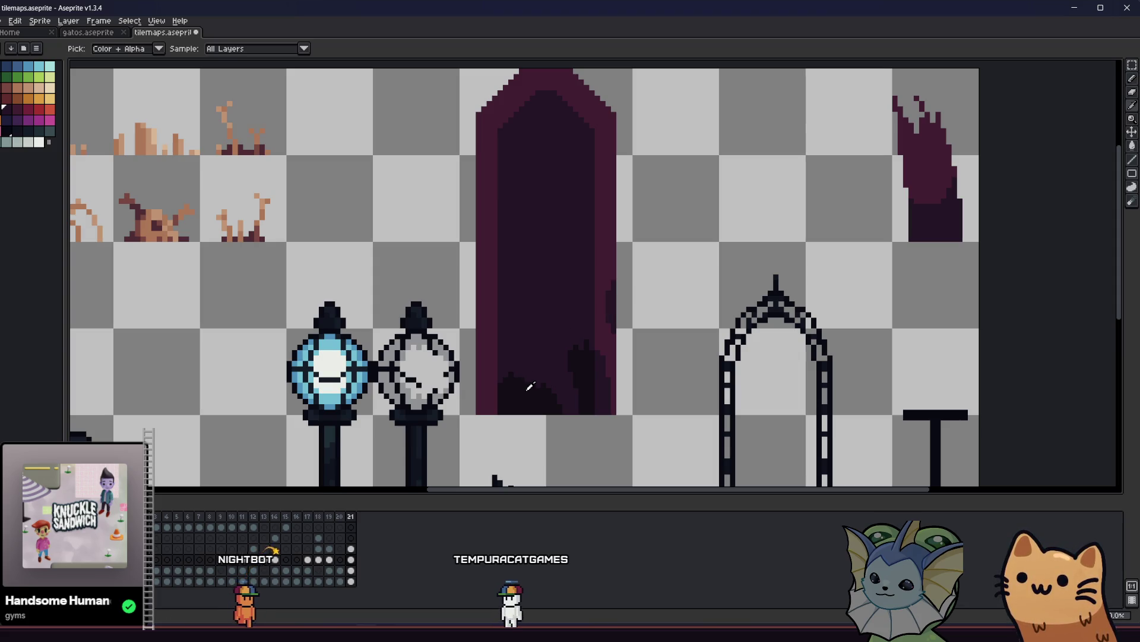
Step: Choose a dark purple drawing colour from the canvas and the neighbouring palette swatch
key(b)
alt+click(602, 374)
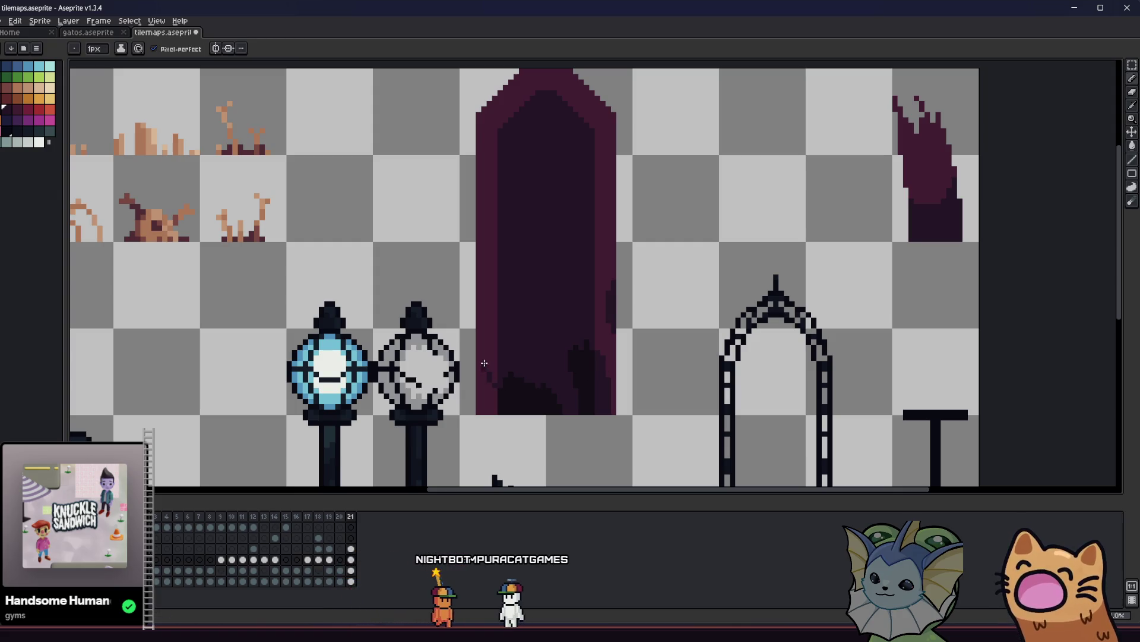
scroll(478, 333, up, 2)
key(alt)
alt+click(483, 297)
scroll(488, 293, up, 2)
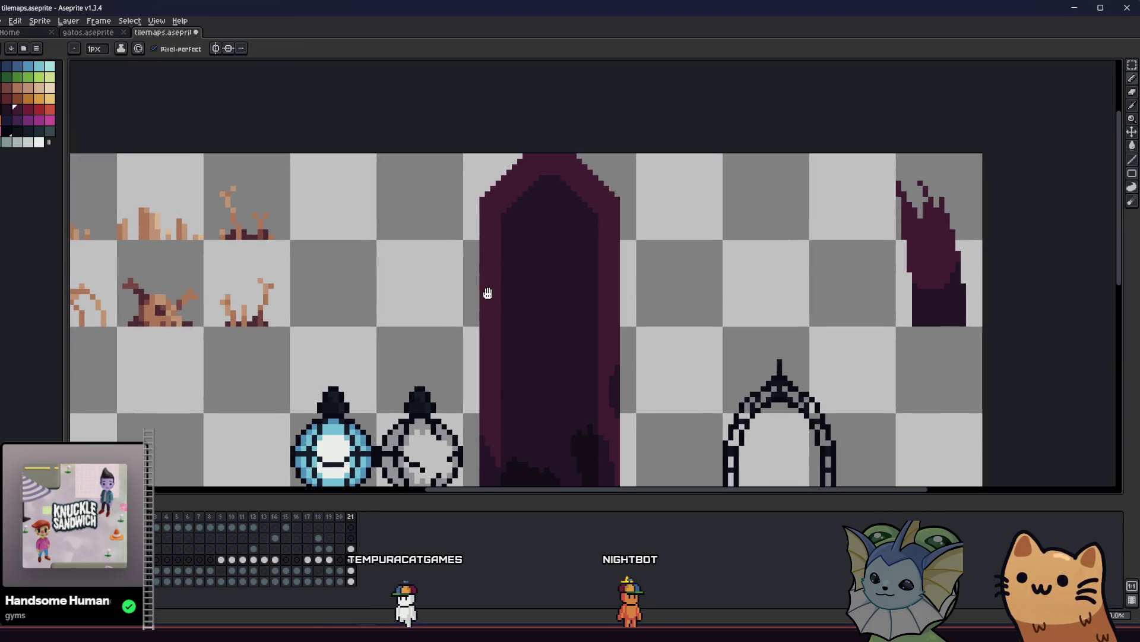
scroll(523, 250, down, 4)
key(alt)
scroll(522, 377, up, 3)
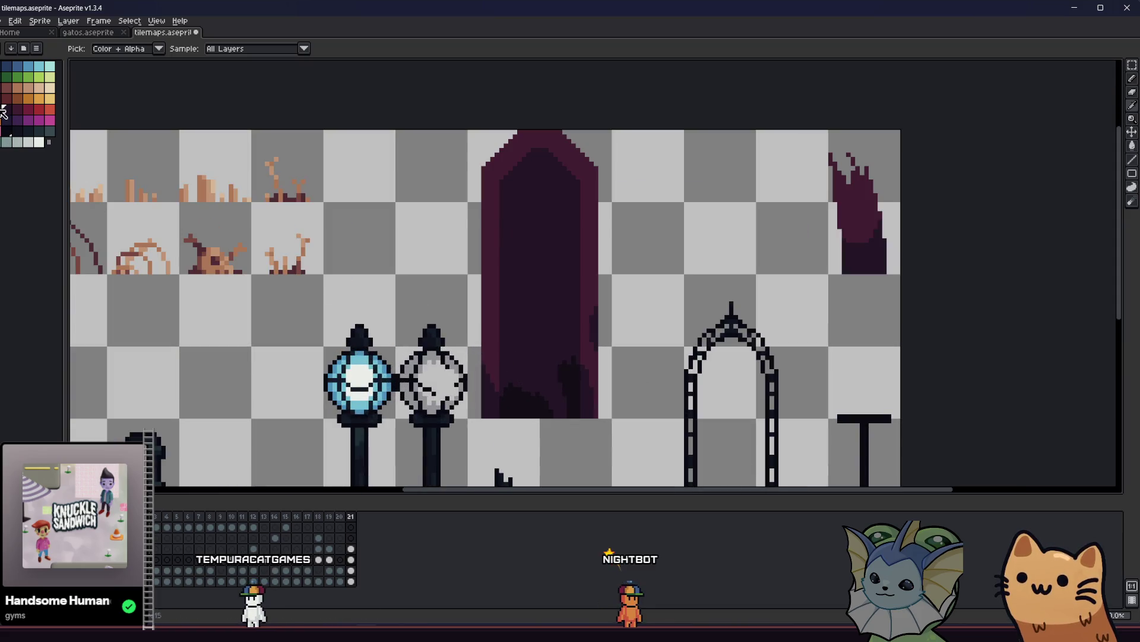
click(21, 111)
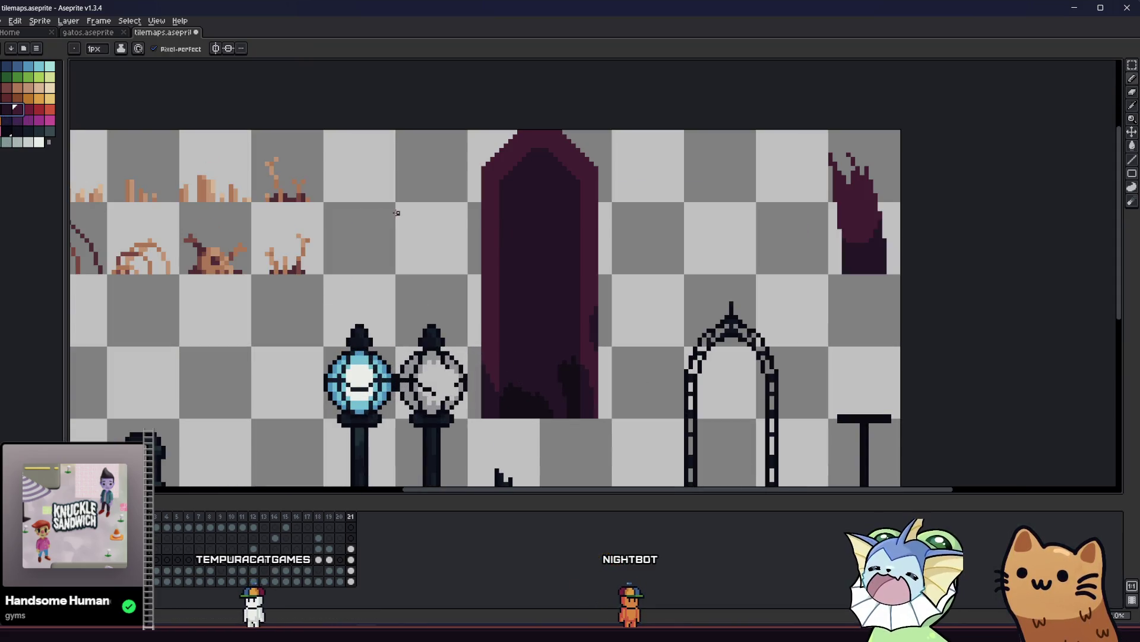
Step: Set Shading ink with a 5px brush, undo the darkened door top, and shade the interior
click(122, 49)
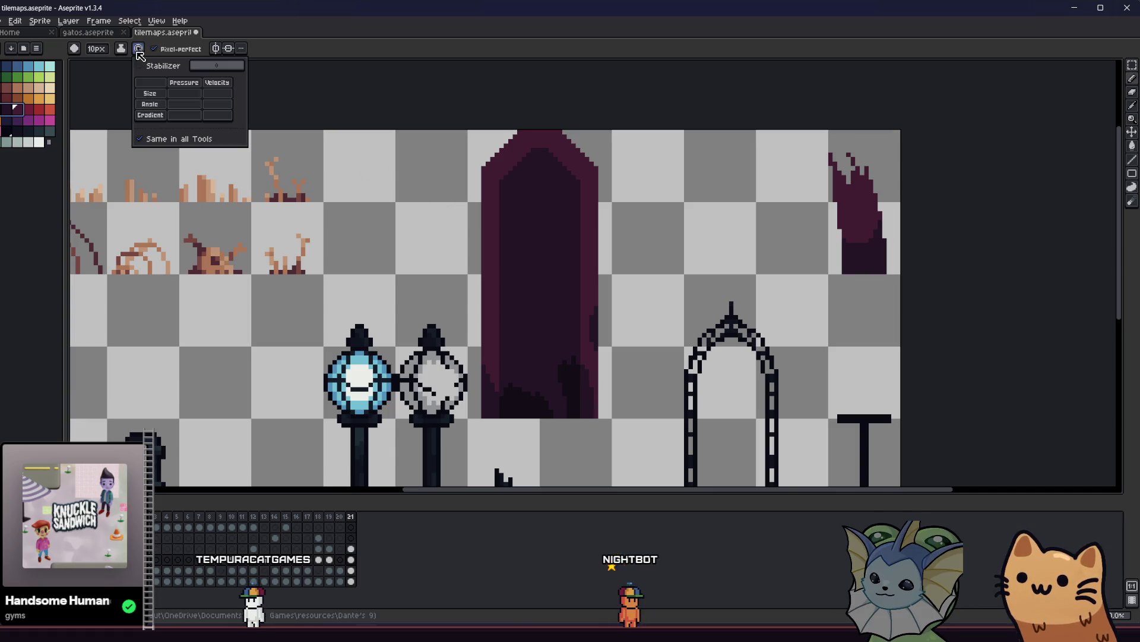
click(159, 104)
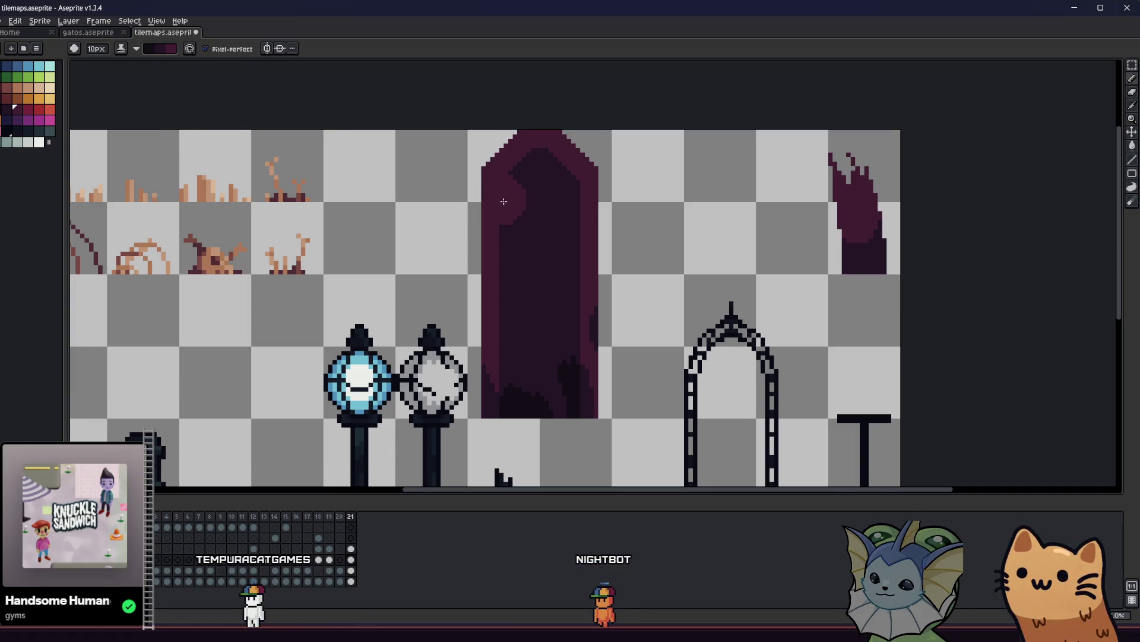
key(minus)
key(minus)
key(minus)
key(ctrl+z)
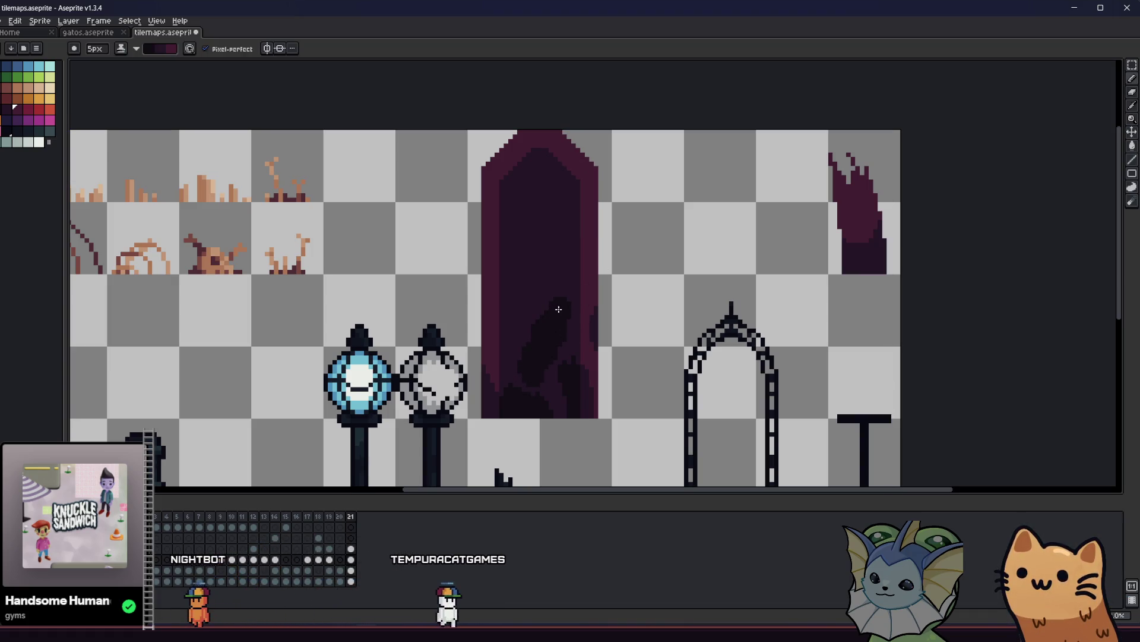
drag(539, 384, 527, 348)
Step: Repaint the darker shadow in the lower part of the purple door
mouse_move(555, 416)
mouse_down()
mouse_move(547, 369)
mouse_move(499, 395)
mouse_move(537, 392)
mouse_move(532, 297)
mouse_move(514, 342)
mouse_up()
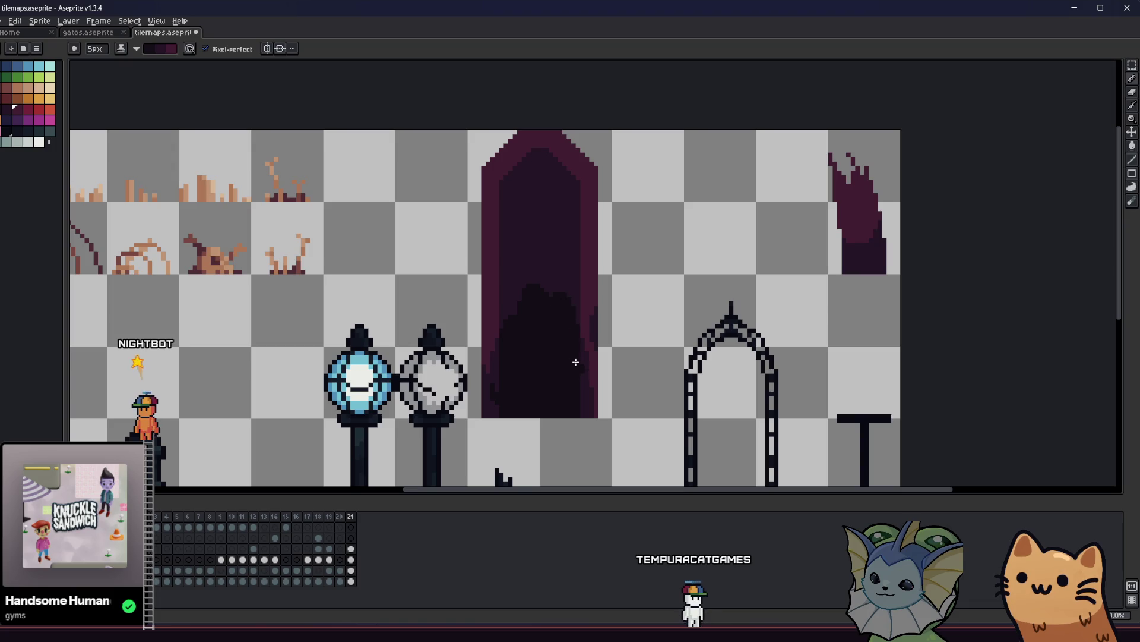
scroll(541, 363, down, 1)
drag(511, 338, 399, 369)
scroll(410, 368, down, 2)
scroll(427, 366, up, 4)
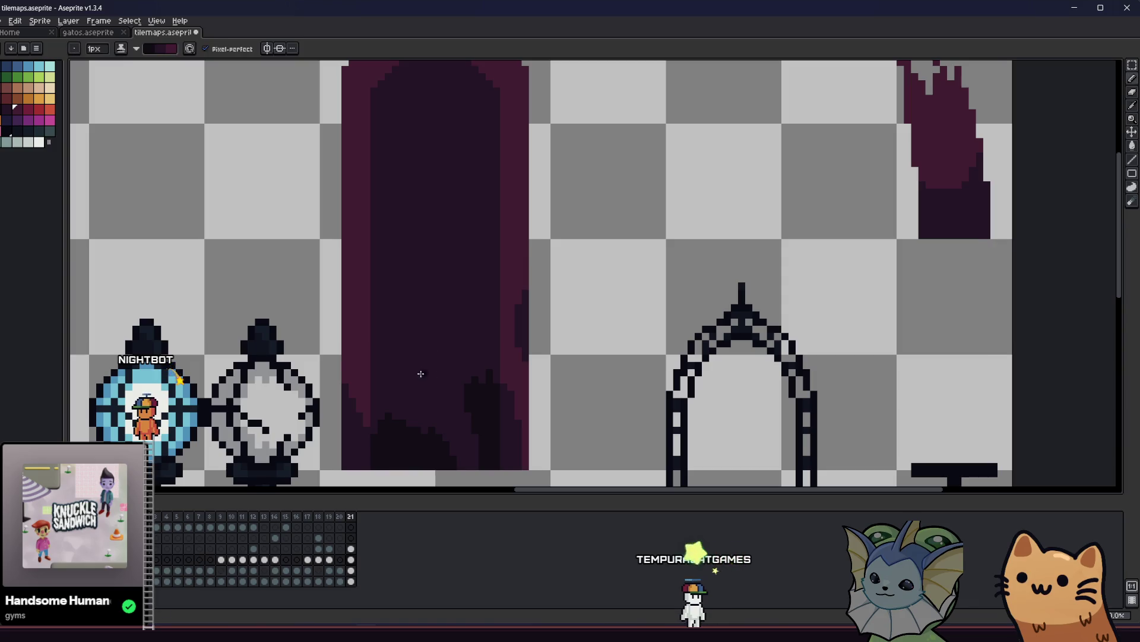
drag(399, 362, 411, 383)
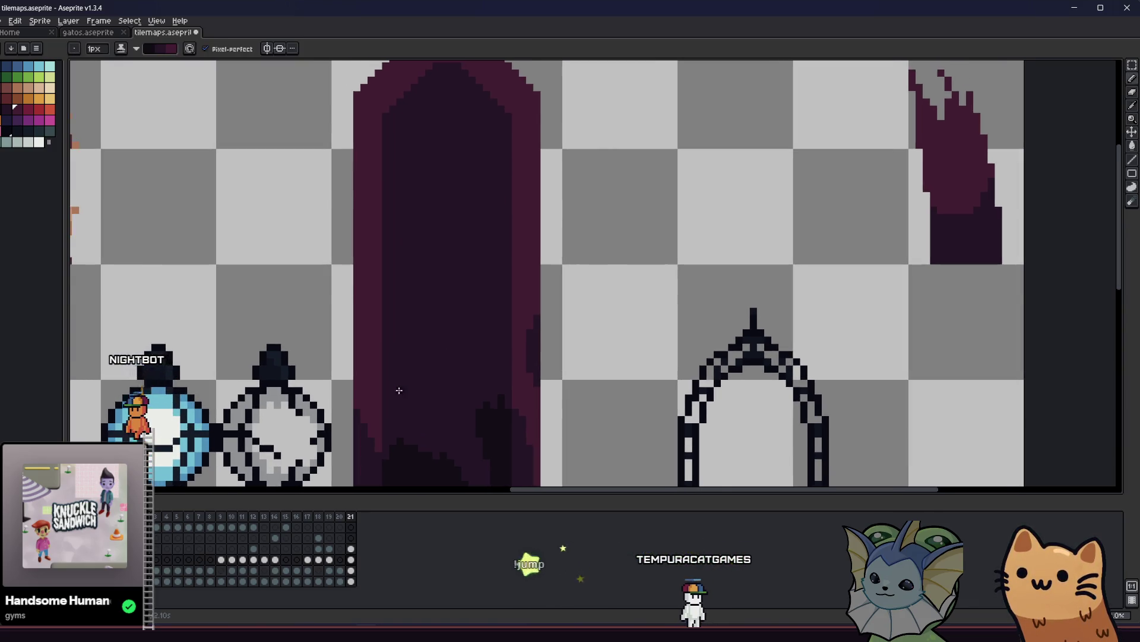
scroll(400, 391, down, 1)
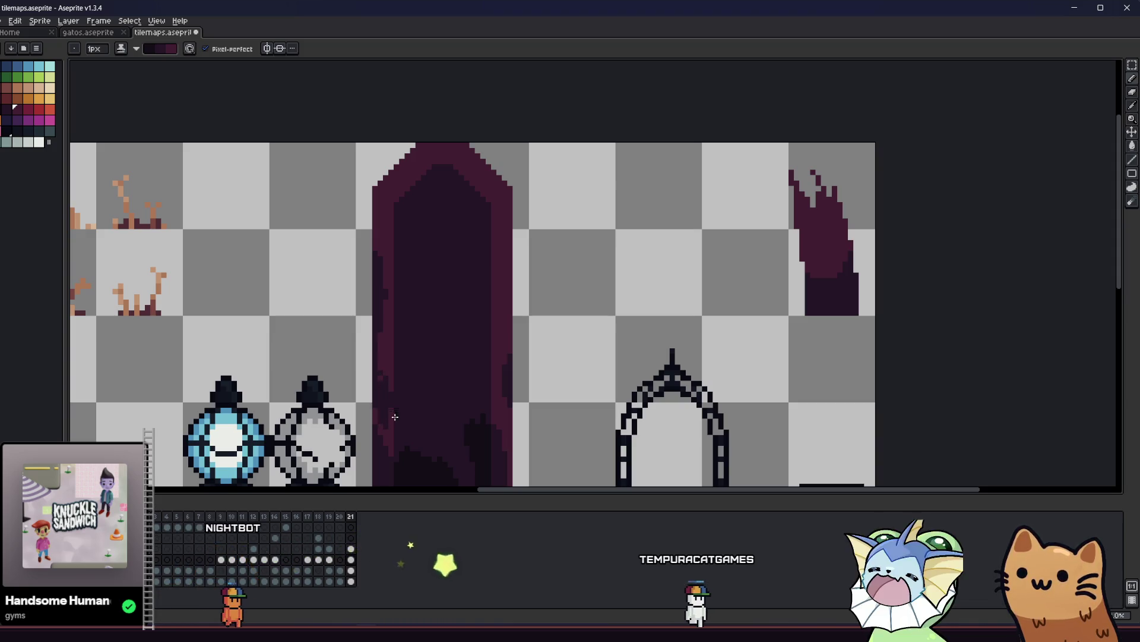
Step: Draw thin 1px dark diagonal streaks across the door's face
drag(399, 408, 394, 369)
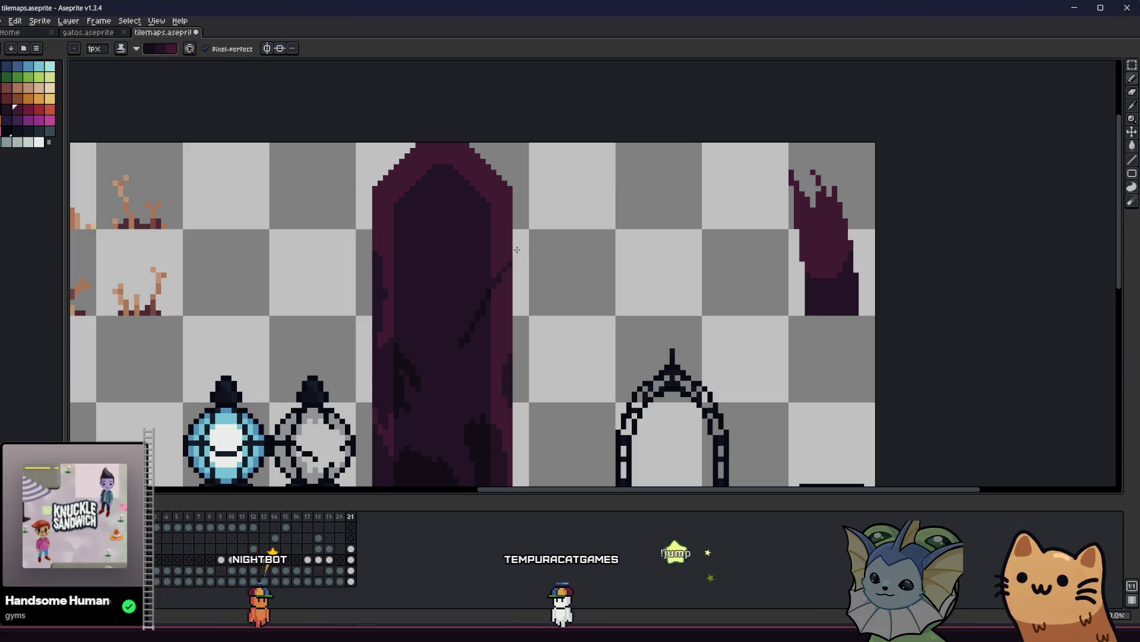
key(plus)
key(plus)
key(minus)
key(minus)
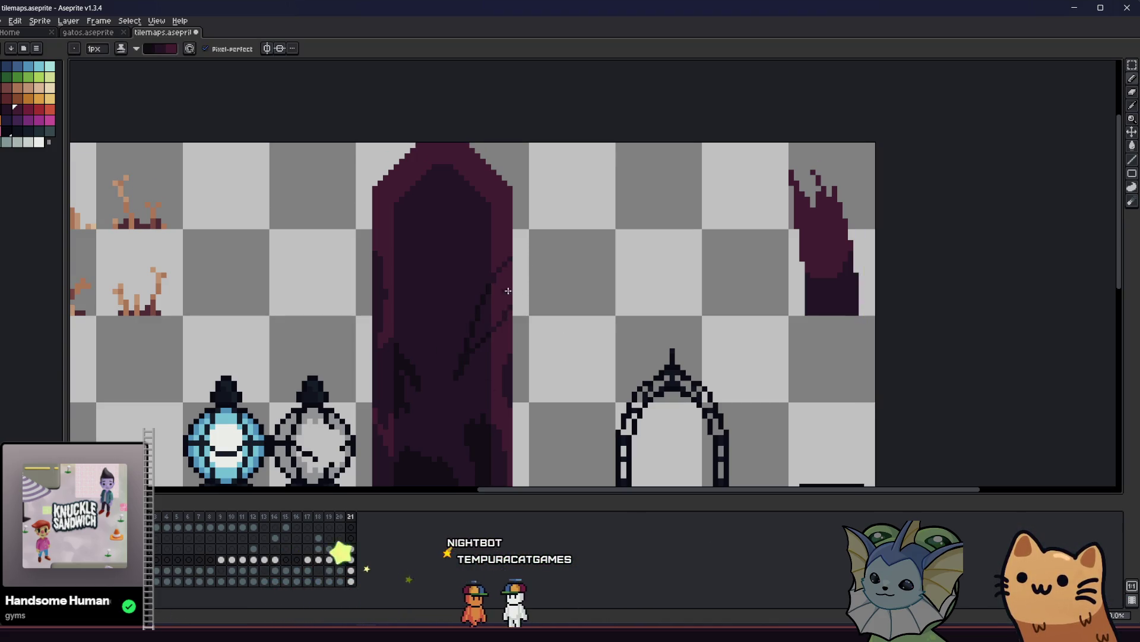
key(g)
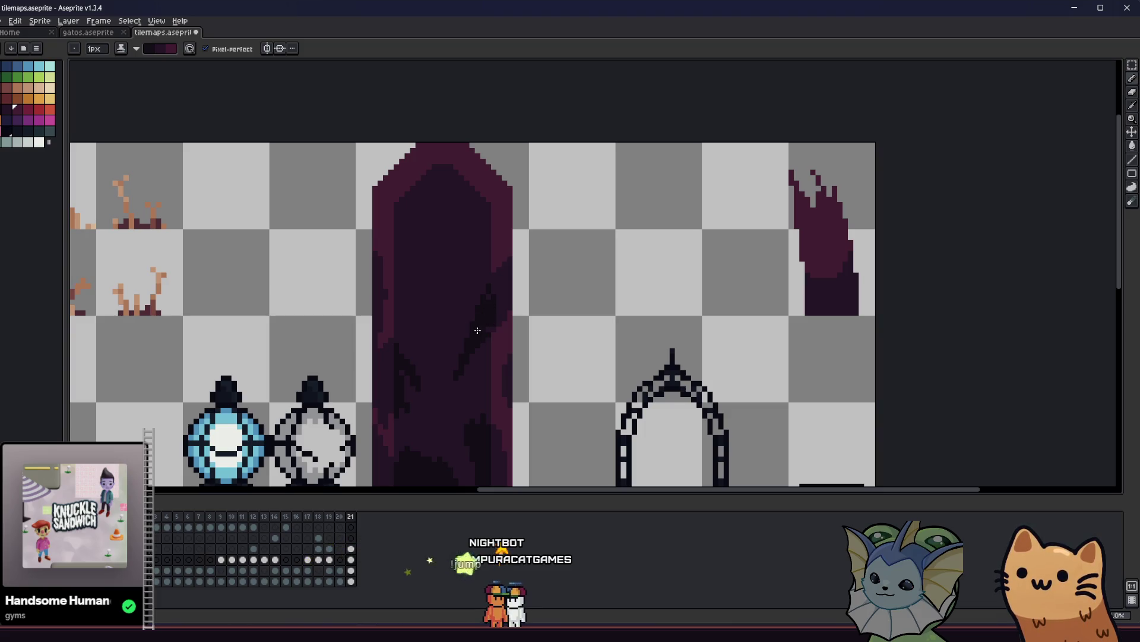
scroll(465, 332, up, 1)
scroll(465, 333, left, 1)
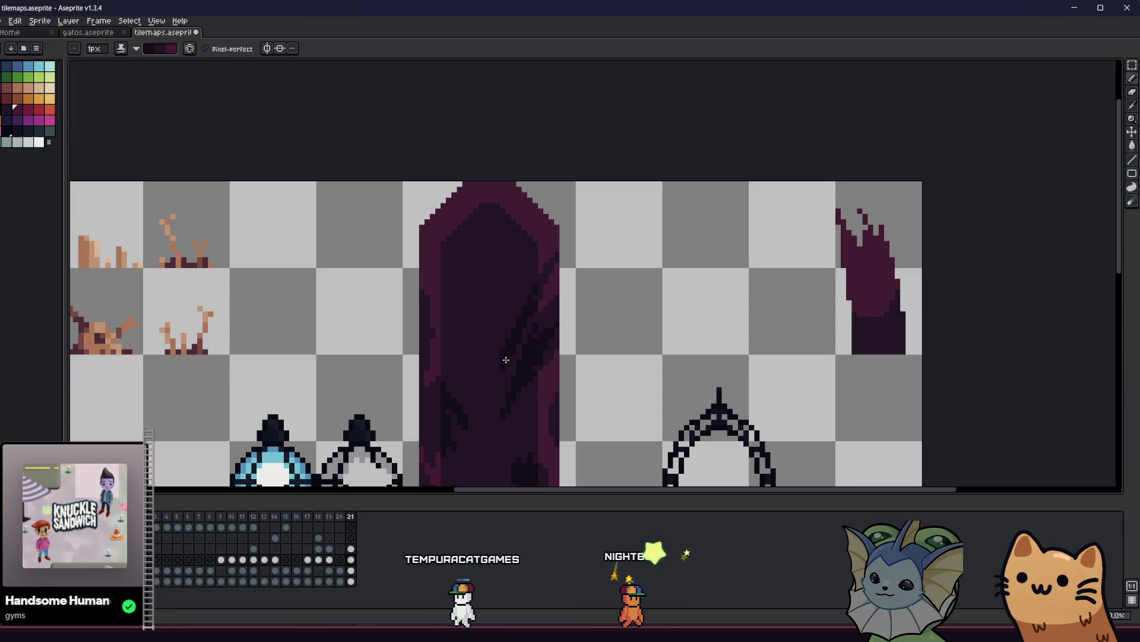
scroll(493, 382, down, 5)
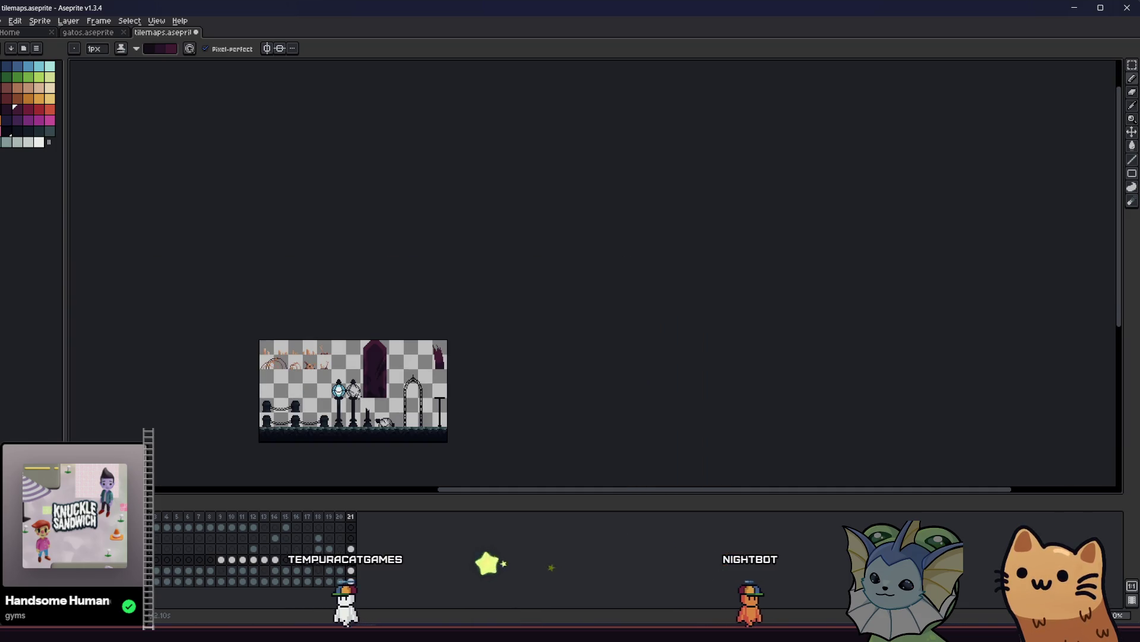
Step: Set the paint bucket to non-contiguous fill with a different ink at 50% opacity
scroll(363, 391, up, 3)
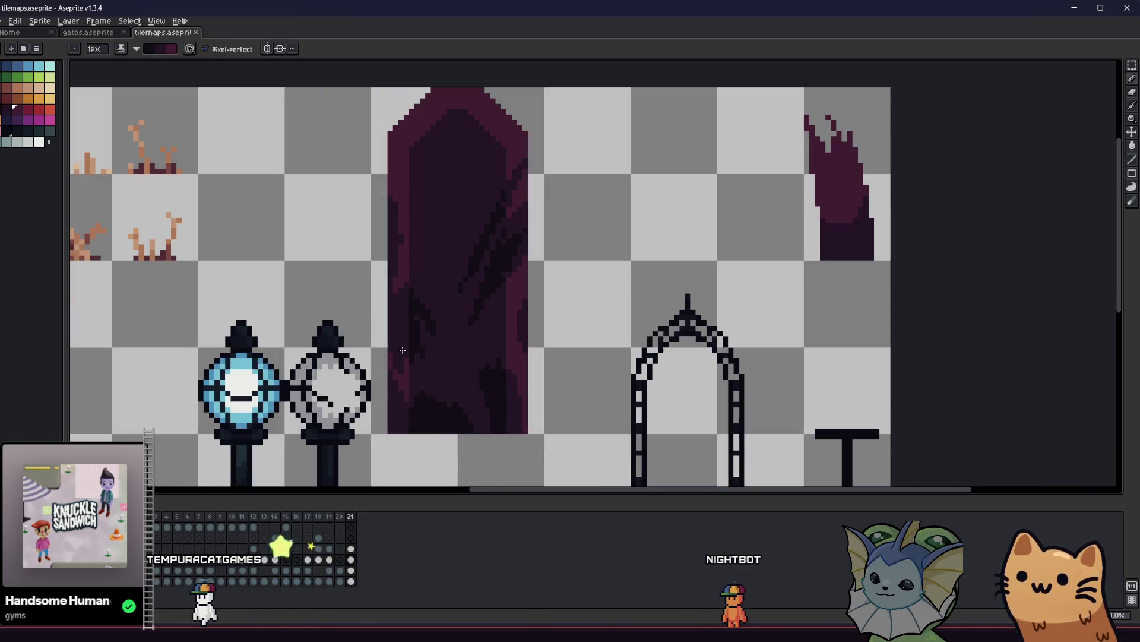
key(g)
drag(94, 177, 178, 173)
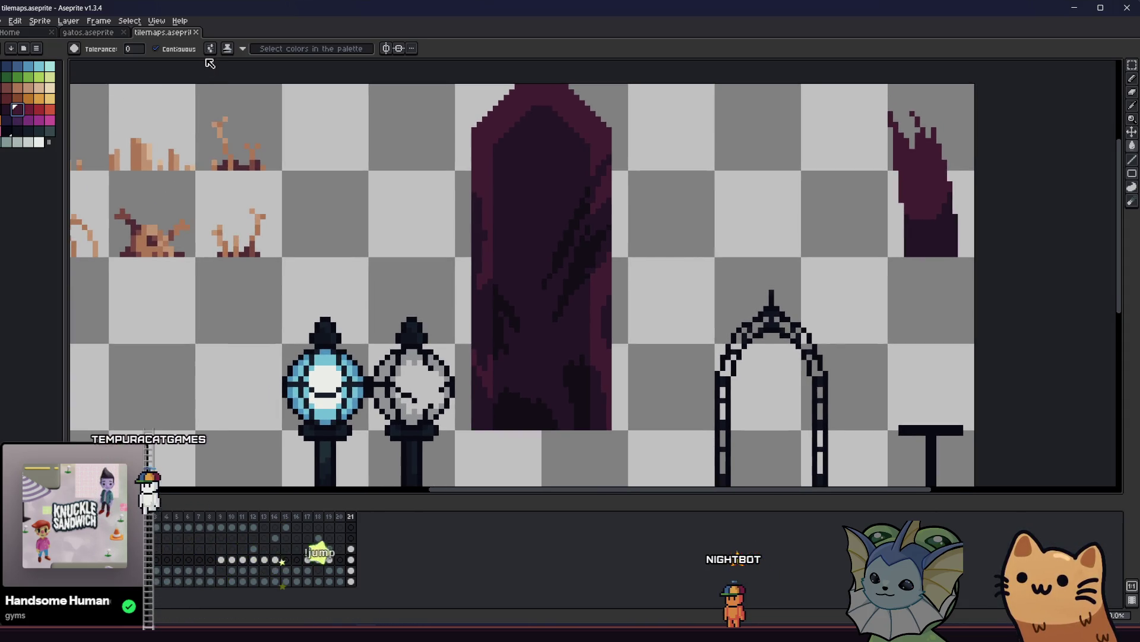
click(172, 48)
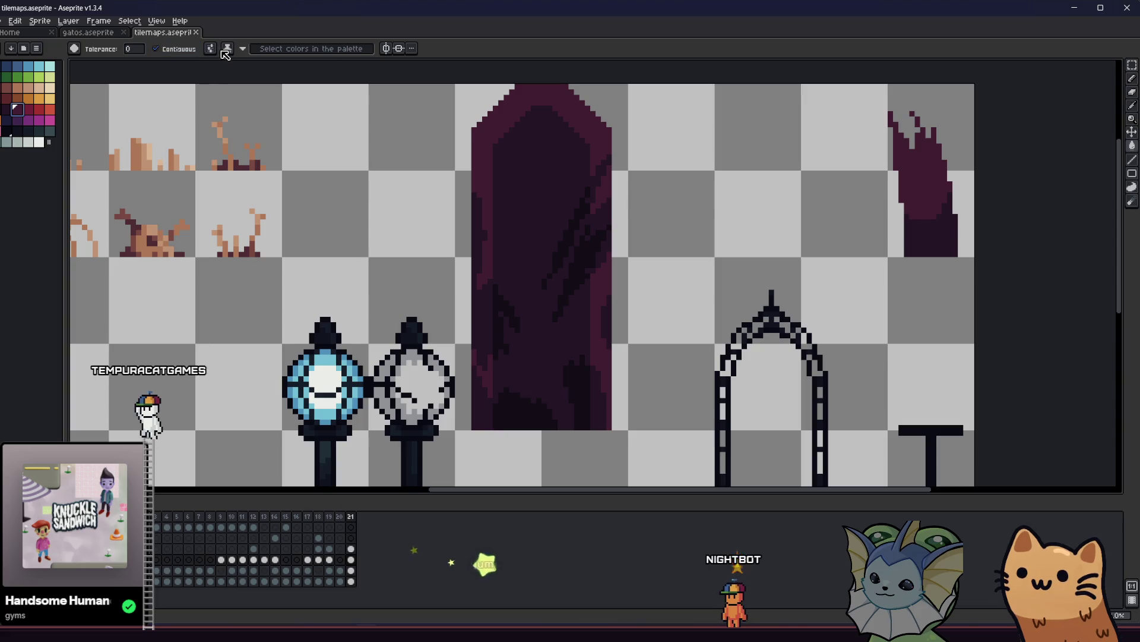
click(227, 49)
click(240, 72)
click(283, 52)
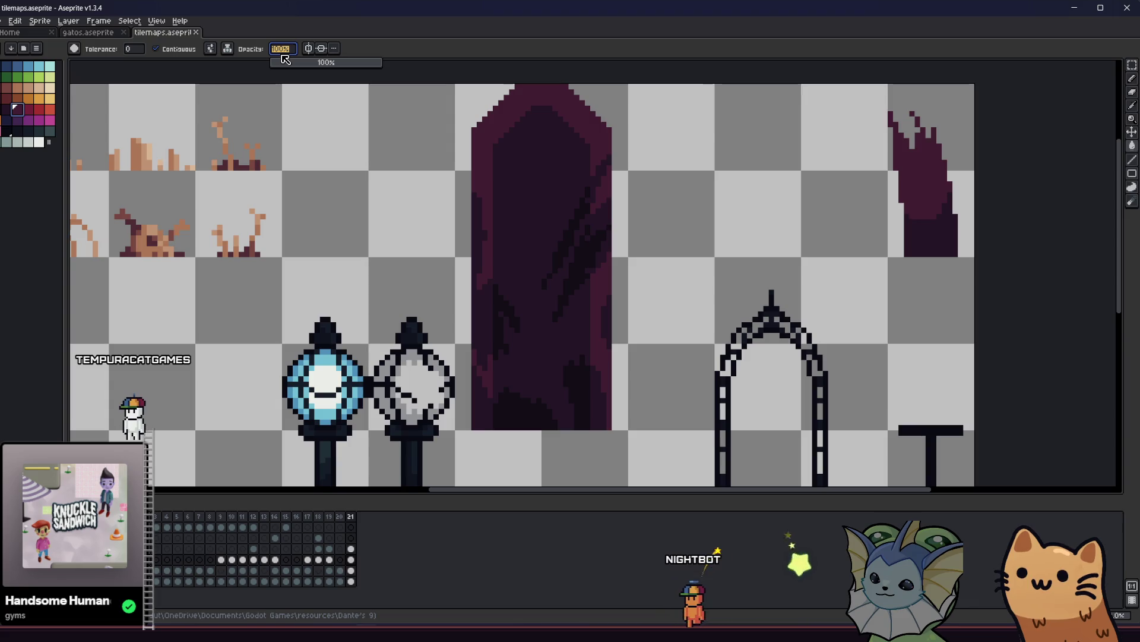
Step: Marquee-select the tile around the purple pillar, make the magic wand non-contiguous, and save tilemaps
key(m)
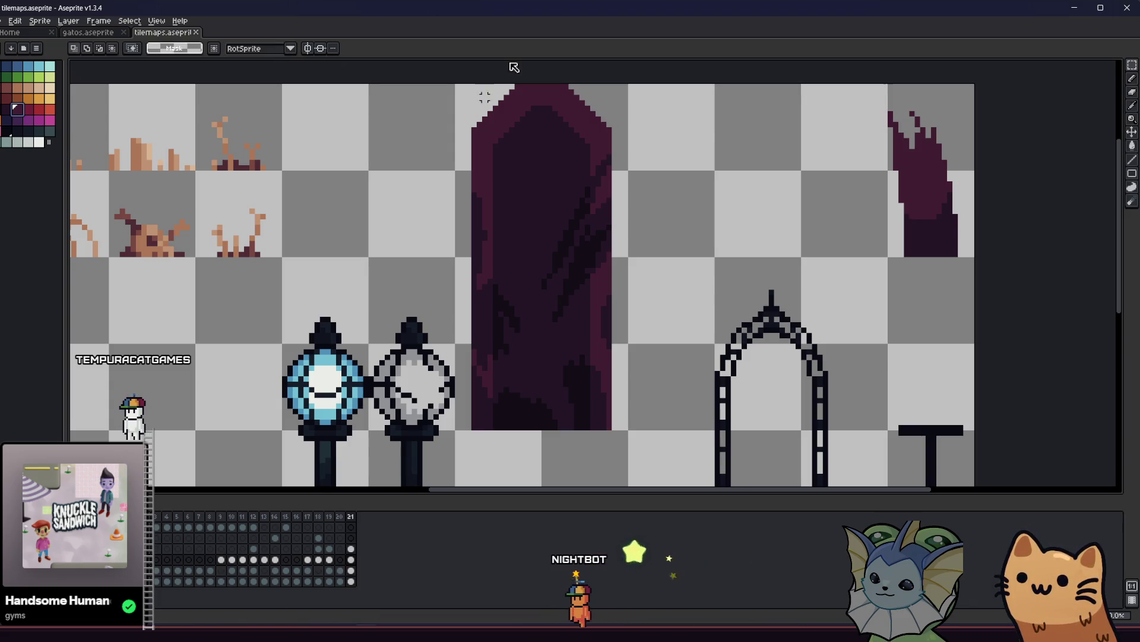
mouse_move(470, 107)
mouse_down()
mouse_move(594, 319)
mouse_move(596, 362)
mouse_up()
click(480, 157)
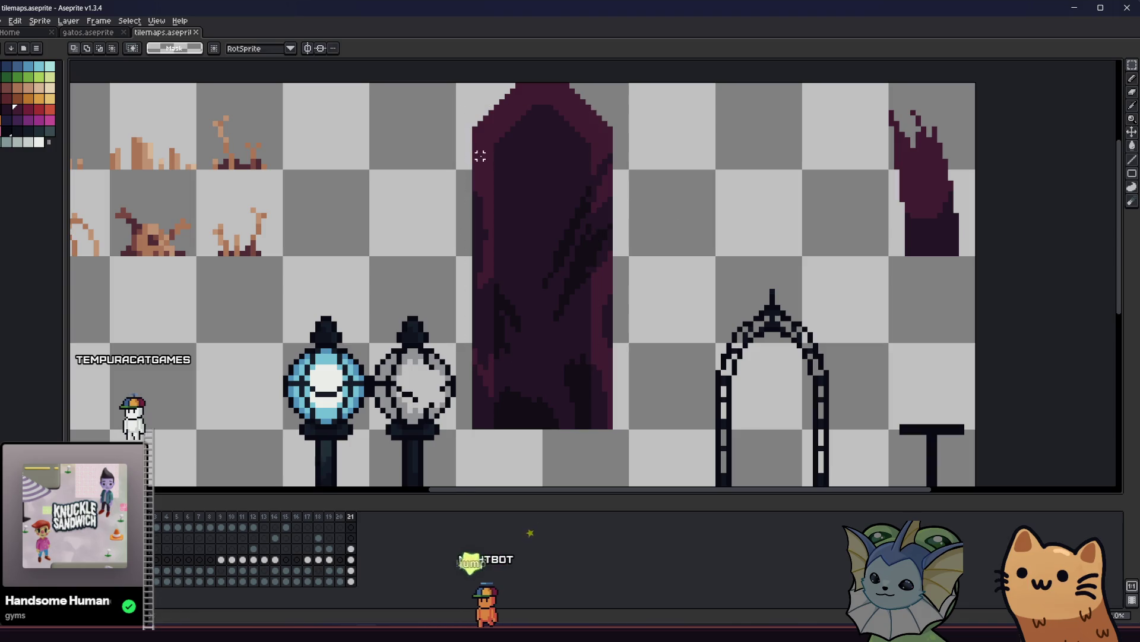
drag(477, 138, 582, 348)
key(w)
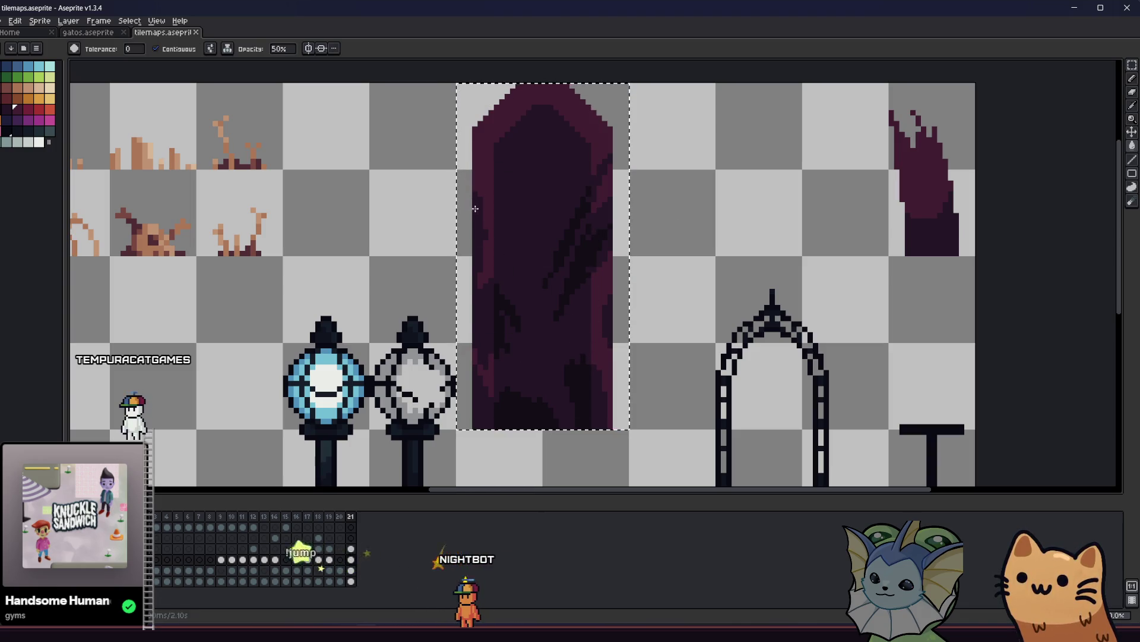
key(ctrl+s)
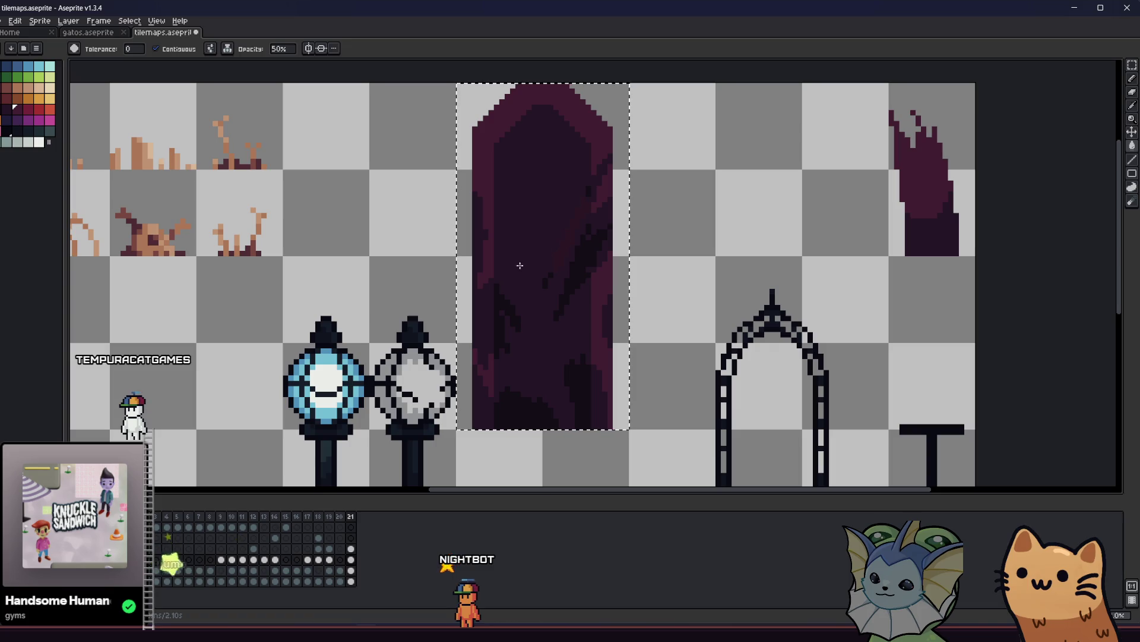
click(179, 48)
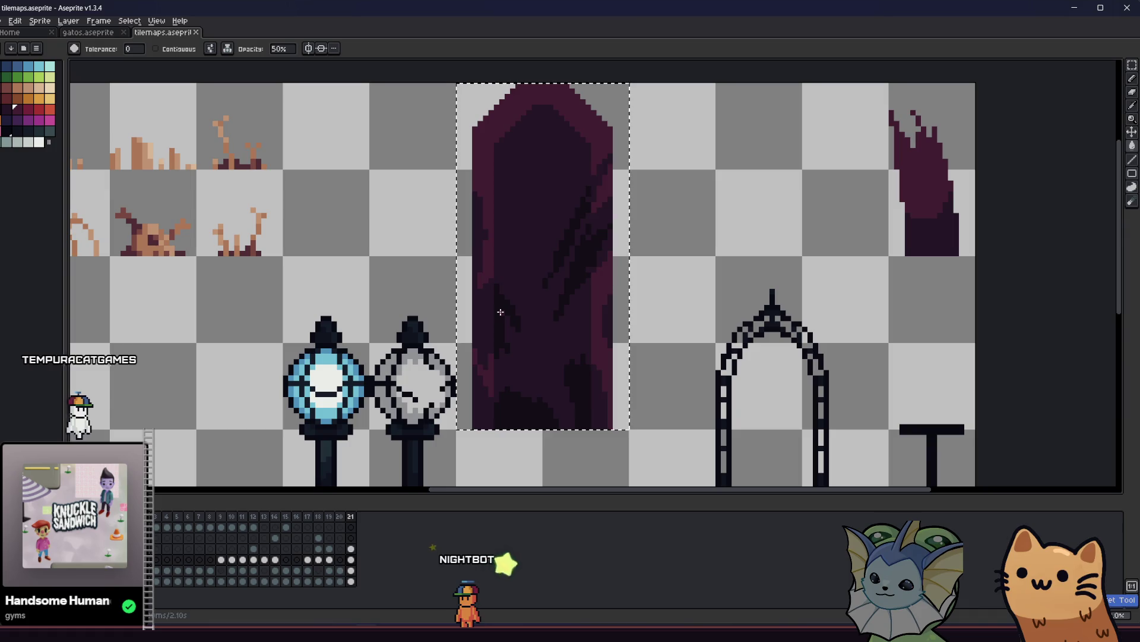
drag(452, 324, 443, 323)
key(ctrl+s)
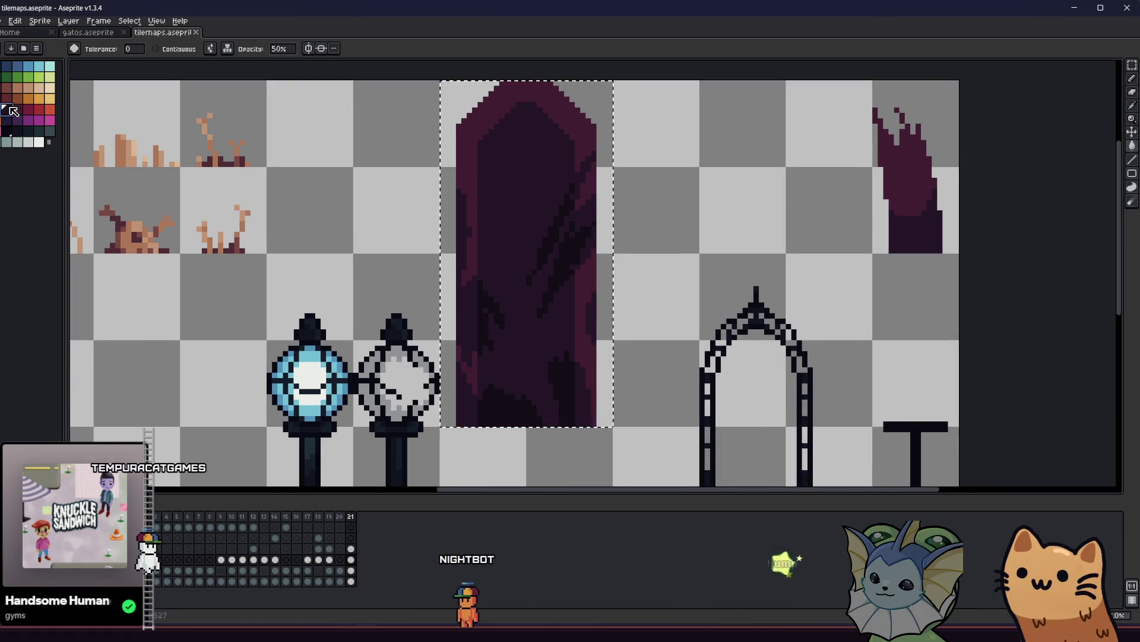
Step: Add the door's right edge strip to the selection and pick the dark purple colour
scroll(508, 323, down, 3)
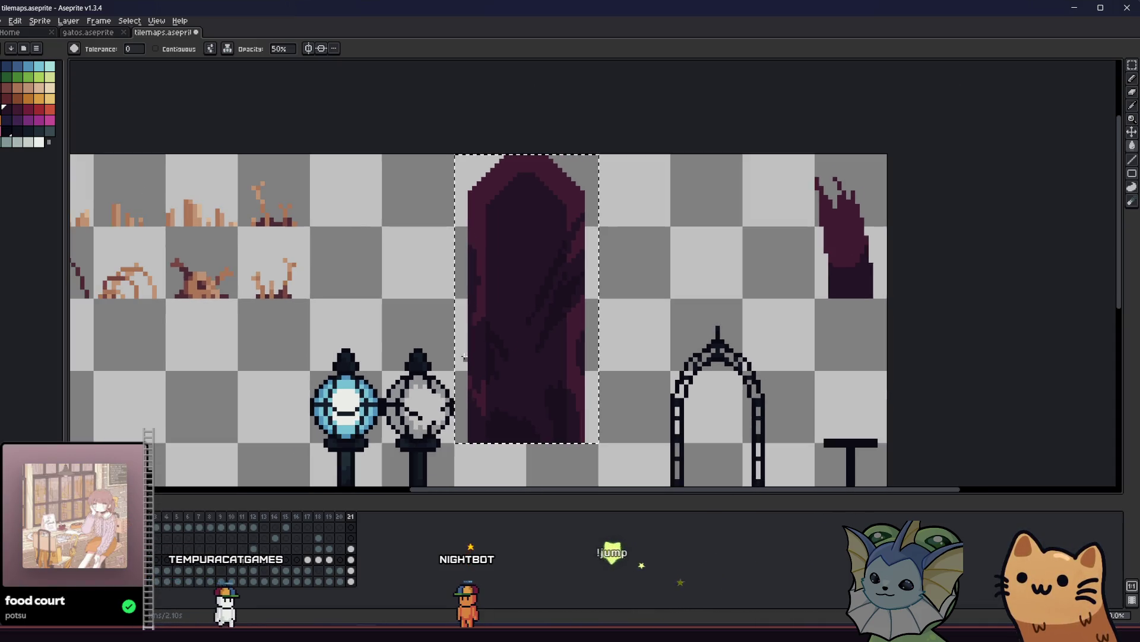
scroll(472, 361, down, 2)
scroll(425, 323, up, 4)
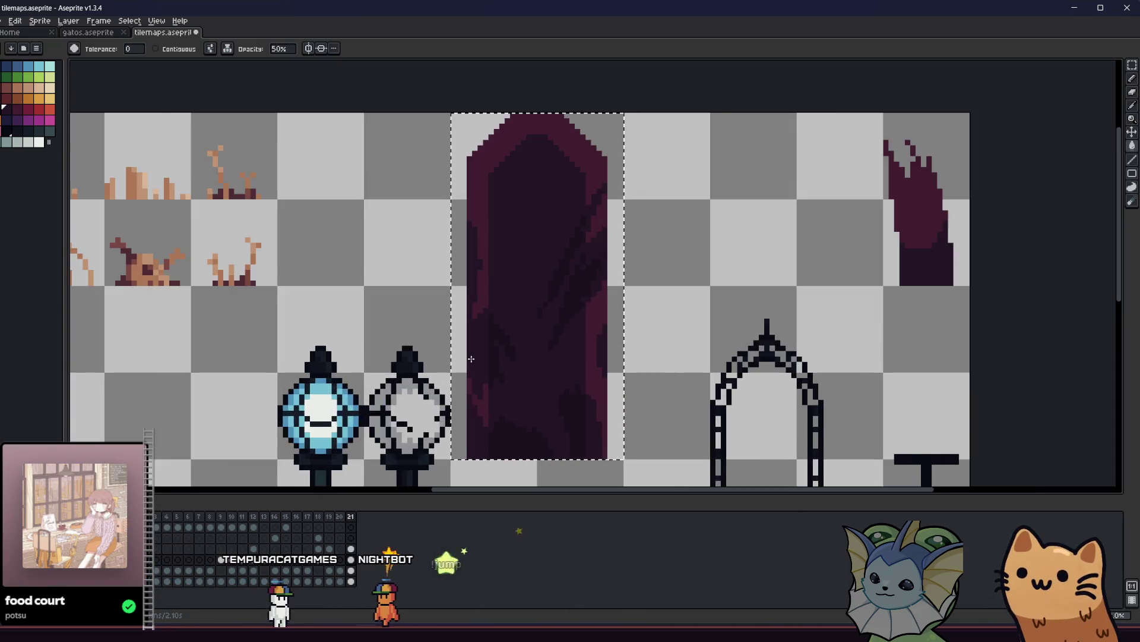
scroll(426, 322, down, 1)
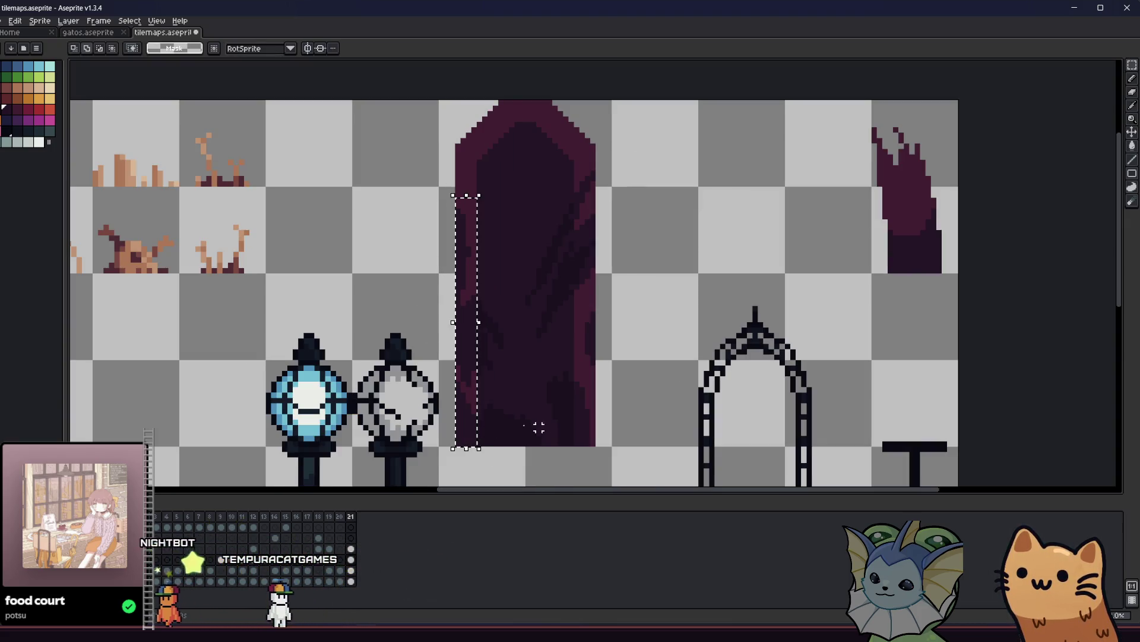
mouse_move(577, 446)
mouse_down()
mouse_move(574, 288)
mouse_move(614, 146)
mouse_up()
key(g)
alt+click(469, 264)
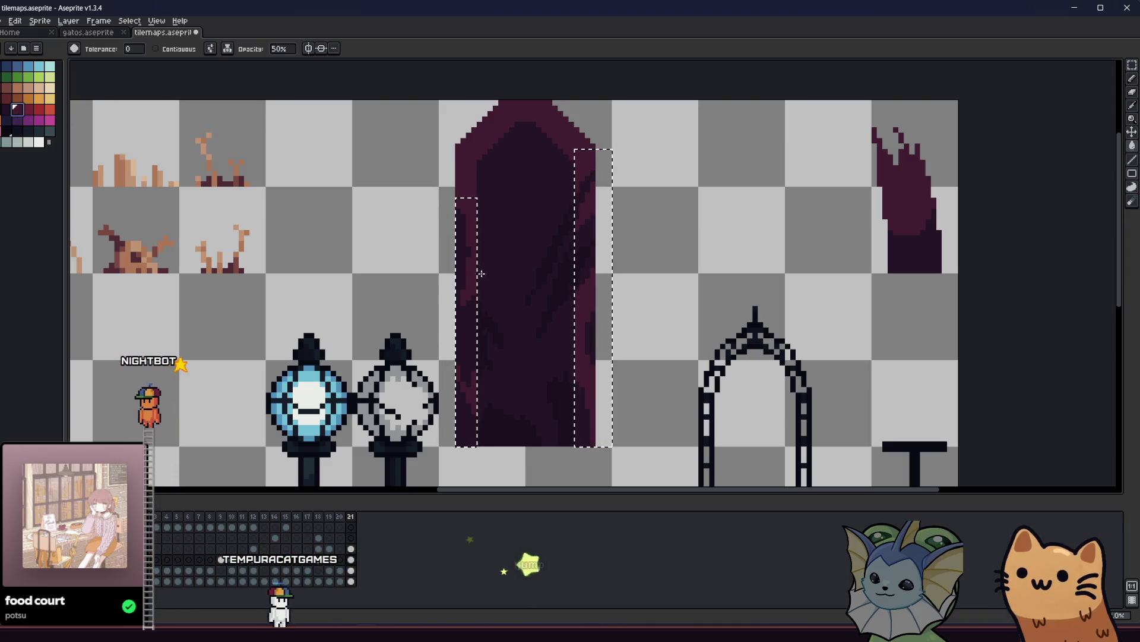
drag(418, 300, 426, 310)
Step: Clear the selection and marquee-select the whole purple door area
key(m)
key(ctrl+d)
drag(445, 111, 619, 457)
click(409, 292)
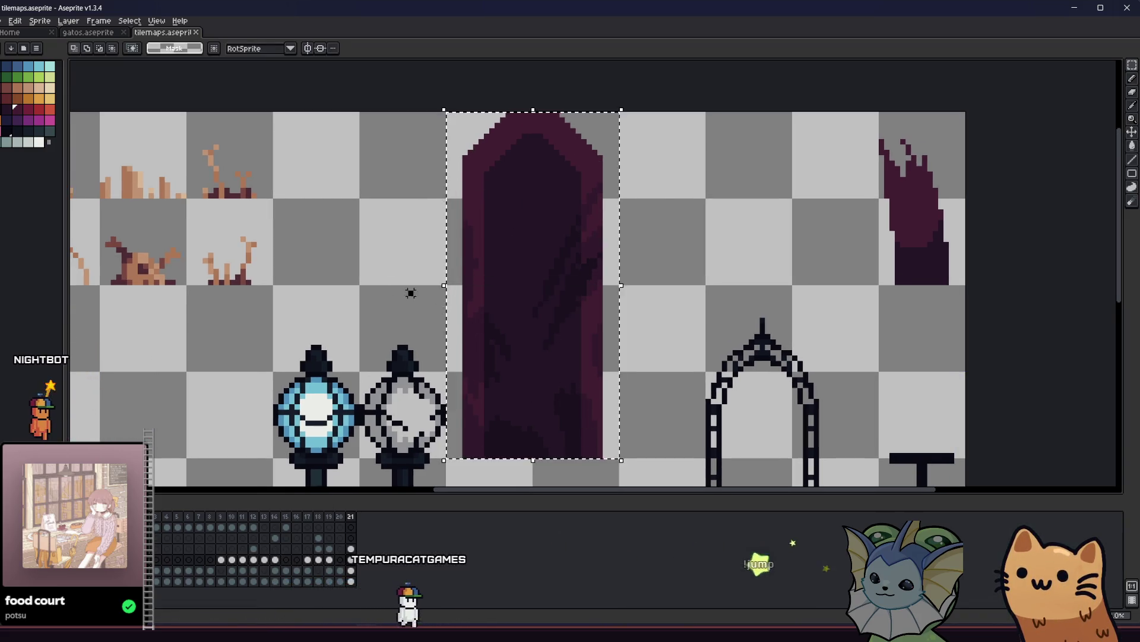
scroll(482, 160, up, 1)
scroll(482, 160, up, 1)
key(b)
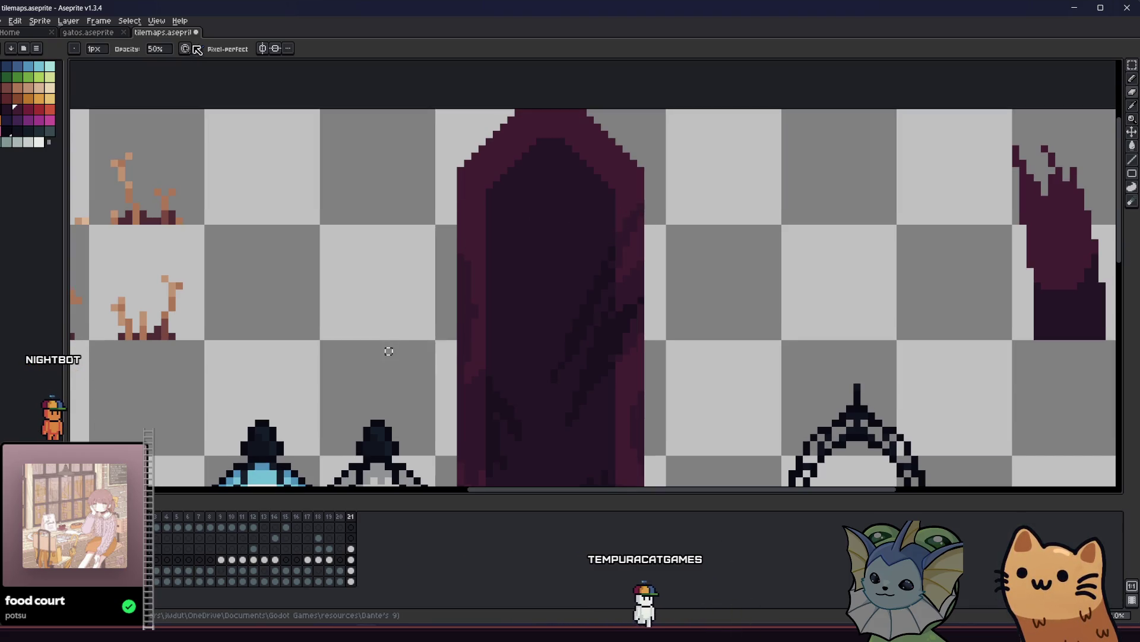
Step: Set the pencil opacity to 100% and zoom onto the banner's top edge
click(167, 50)
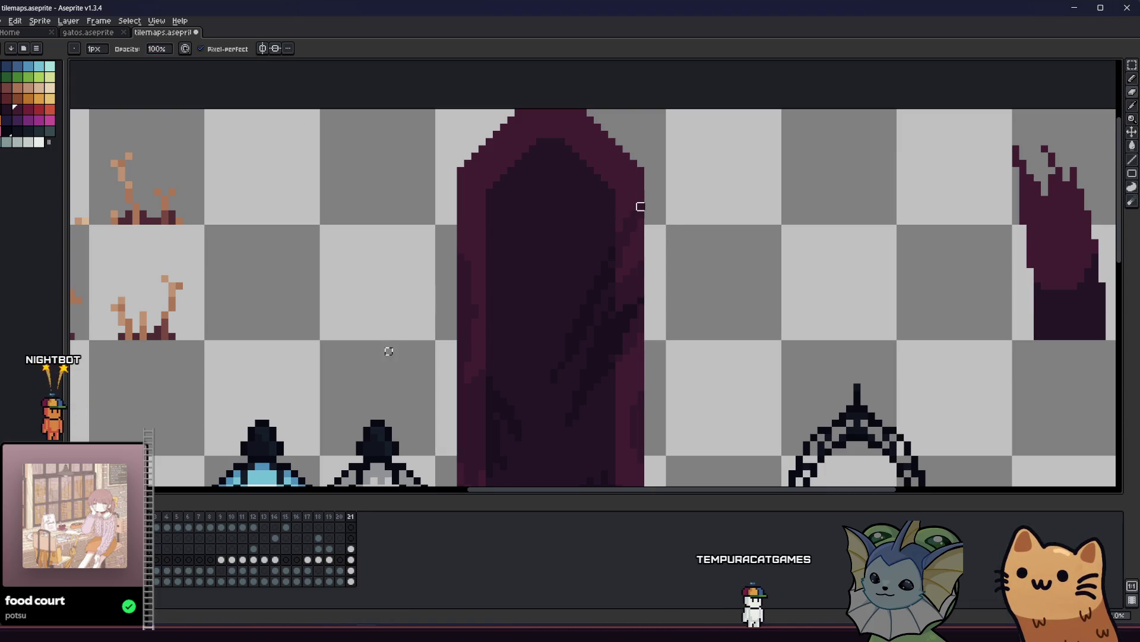
key(m)
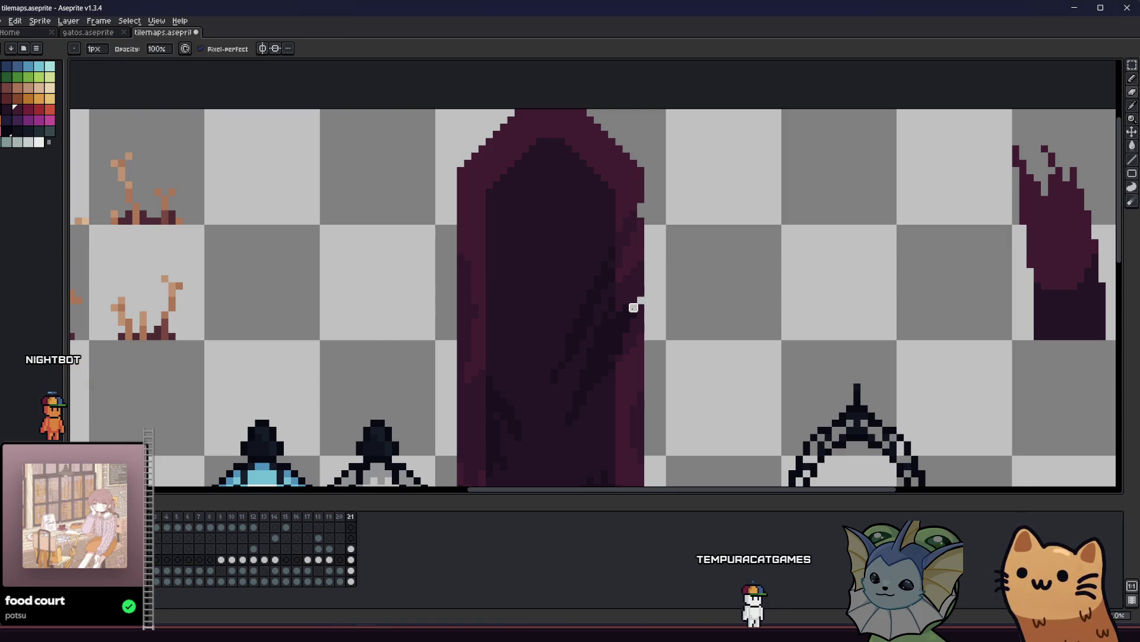
drag(502, 334, 516, 349)
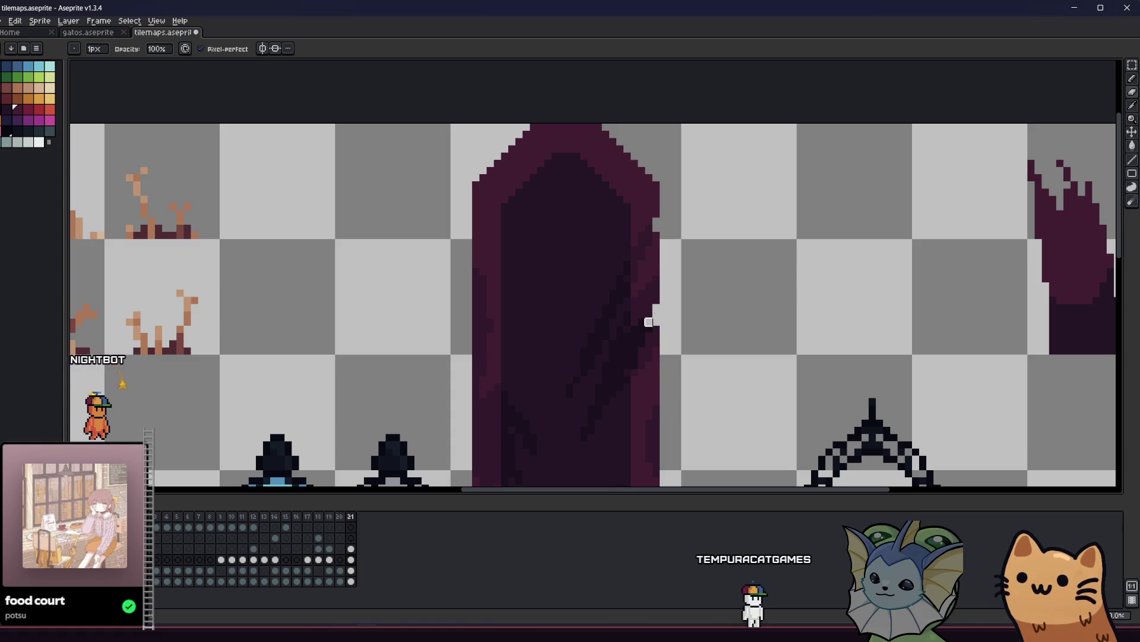
scroll(647, 366, down, 3)
scroll(505, 365, up, 3)
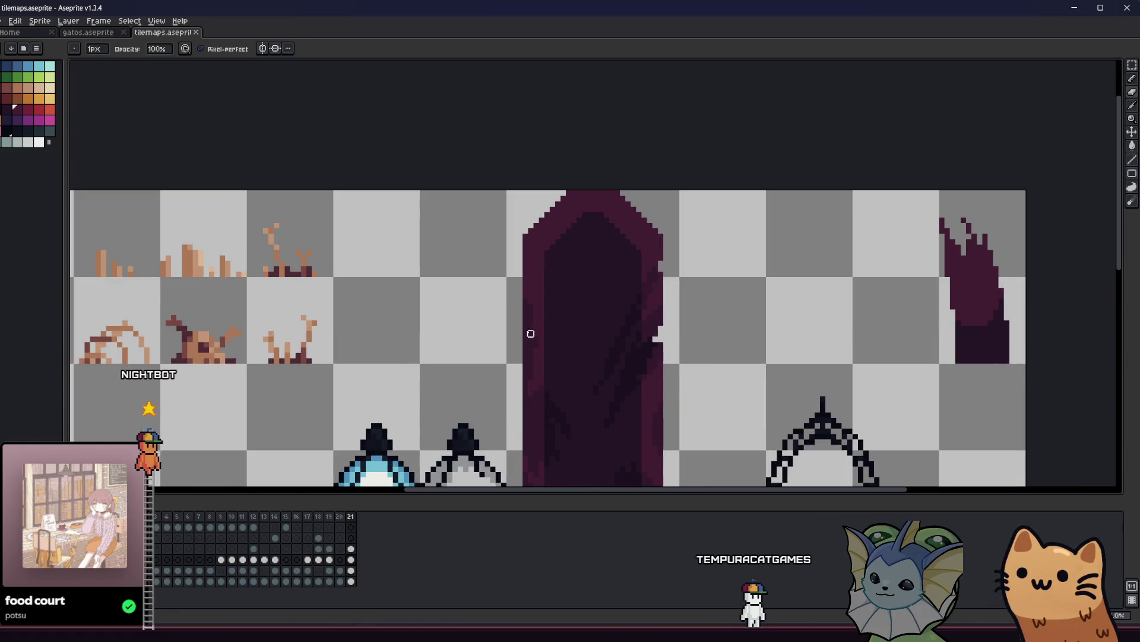
scroll(398, 327, down, 2)
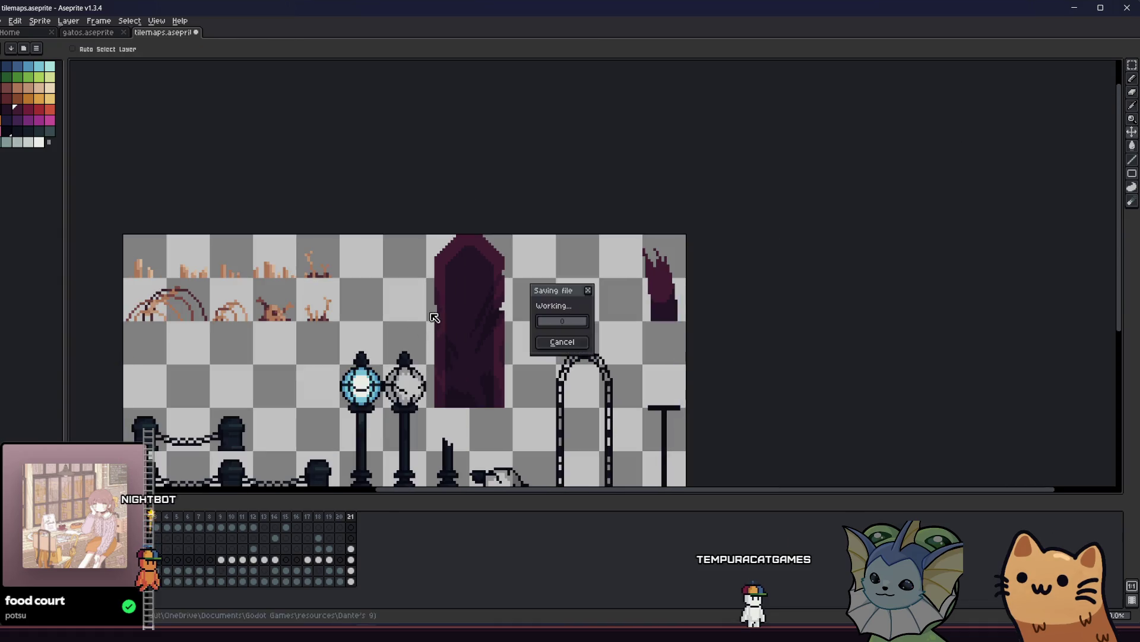
scroll(416, 265, up, 4)
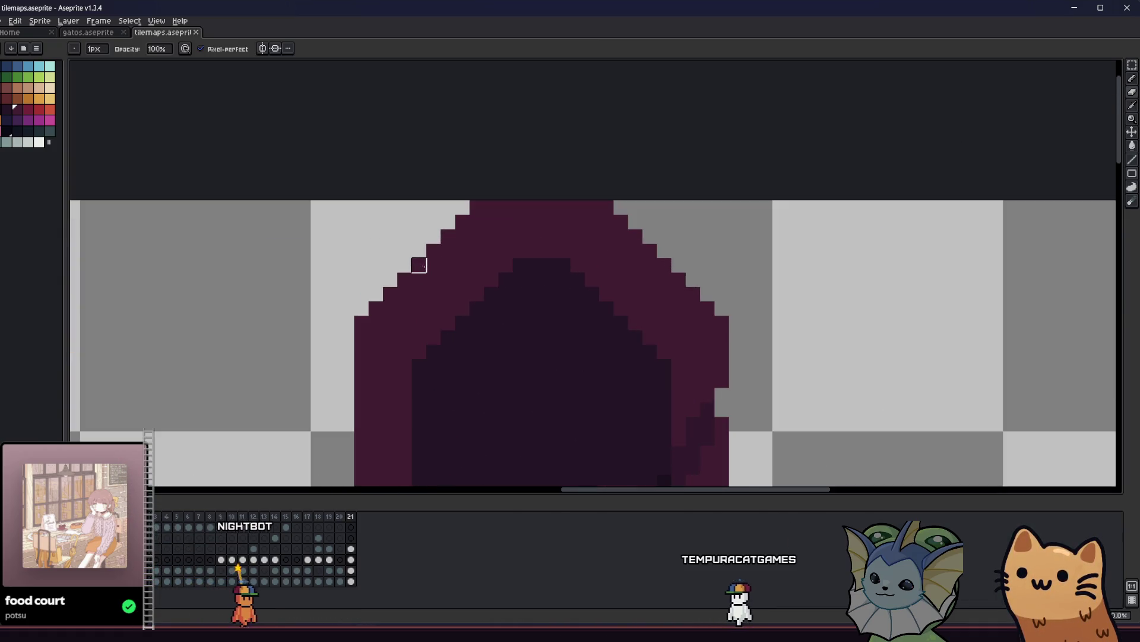
Step: Erase two stray pixels from the banner's top-left edge
drag(416, 265, 416, 279)
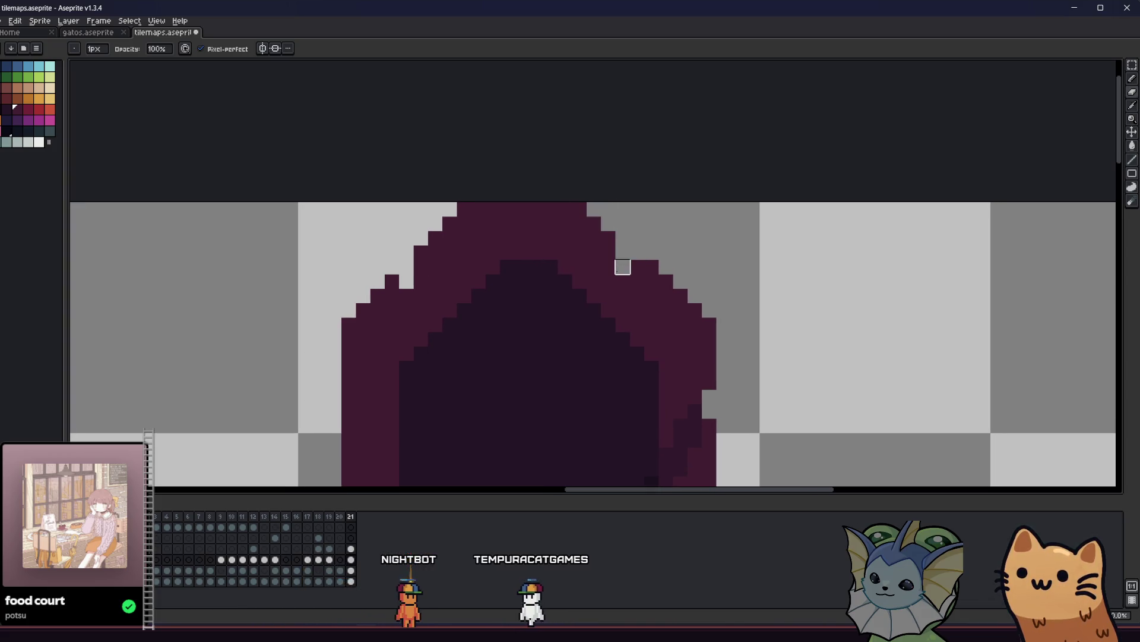
scroll(594, 285, down, 3)
scroll(543, 337, down, 2)
key(m)
scroll(486, 290, up, 1)
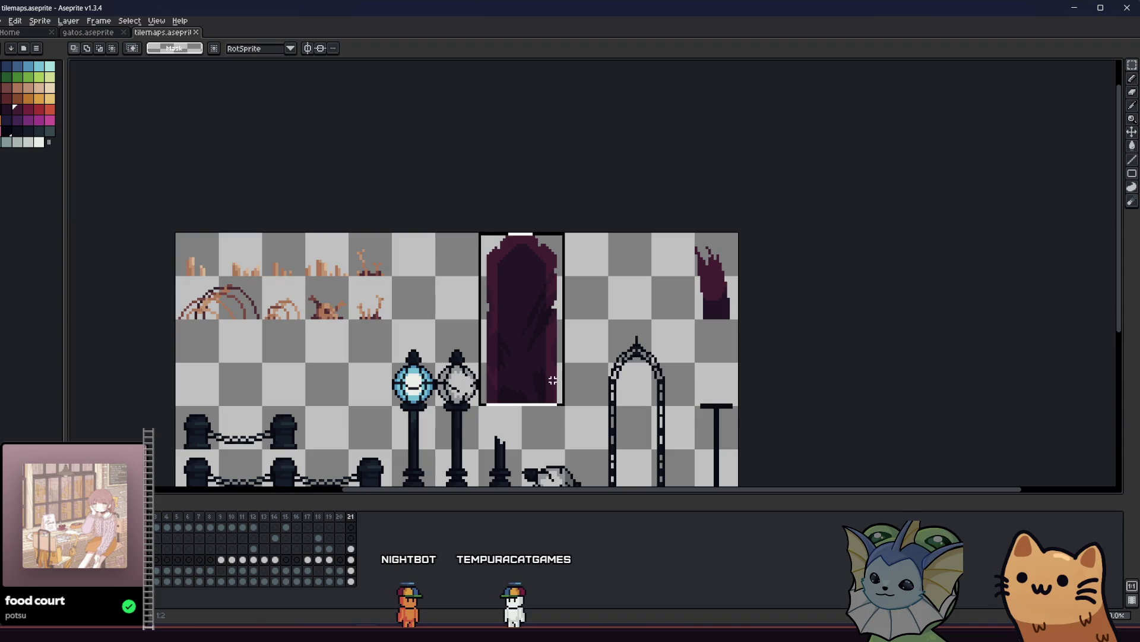
Step: Export the sprite over the existing banner2.png in the rainy area folder
click(4, 21)
mouse_move(24, 110)
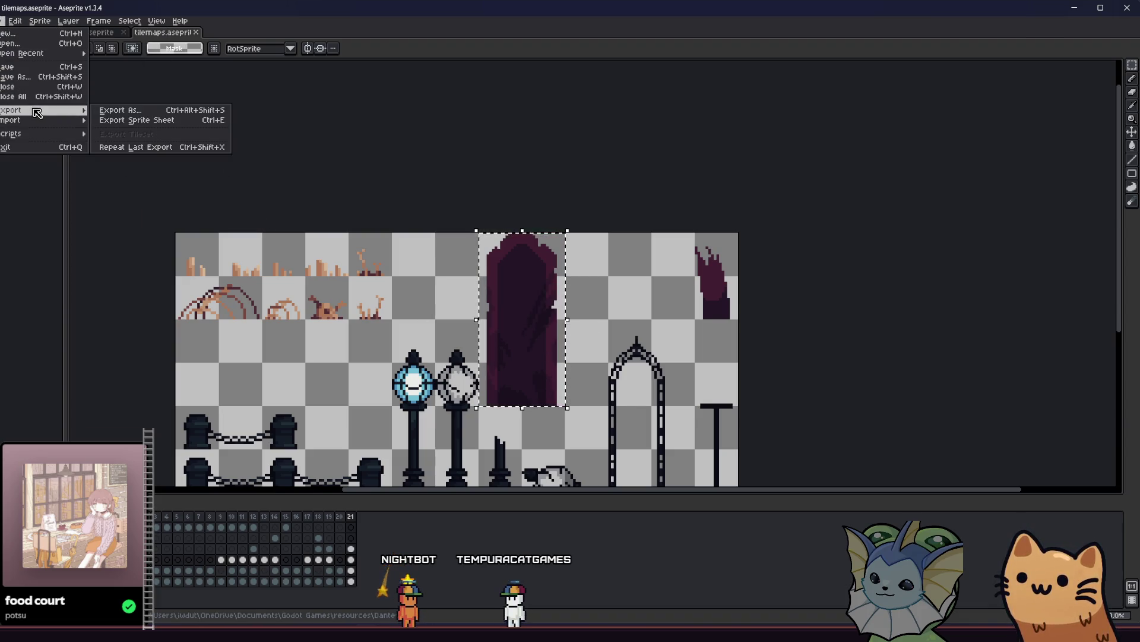
click(119, 109)
click(398, 354)
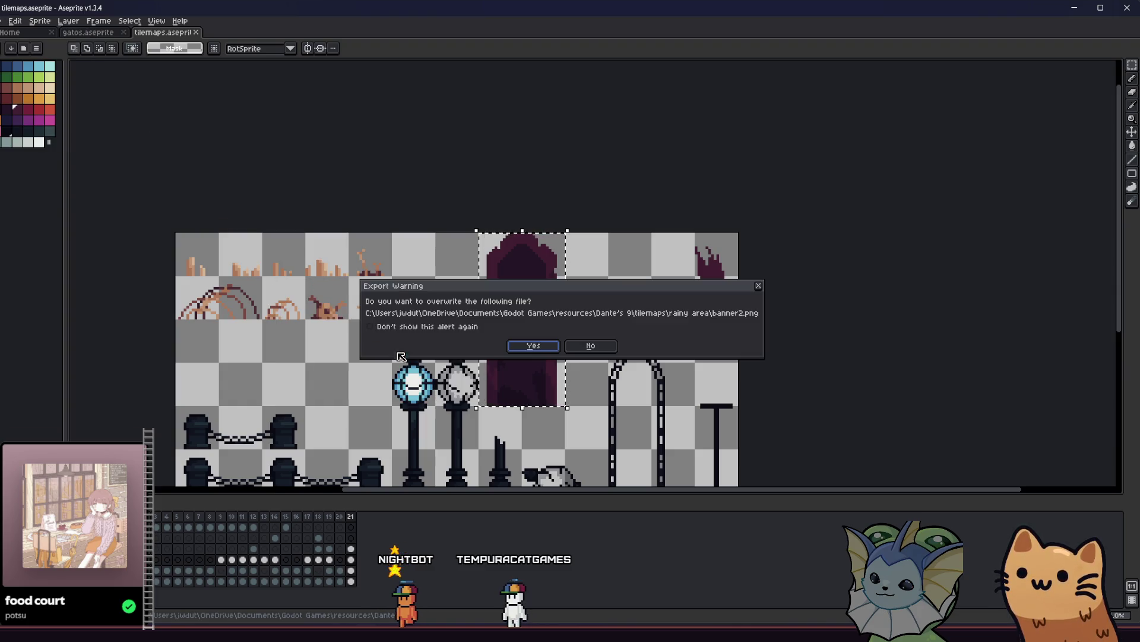
click(533, 346)
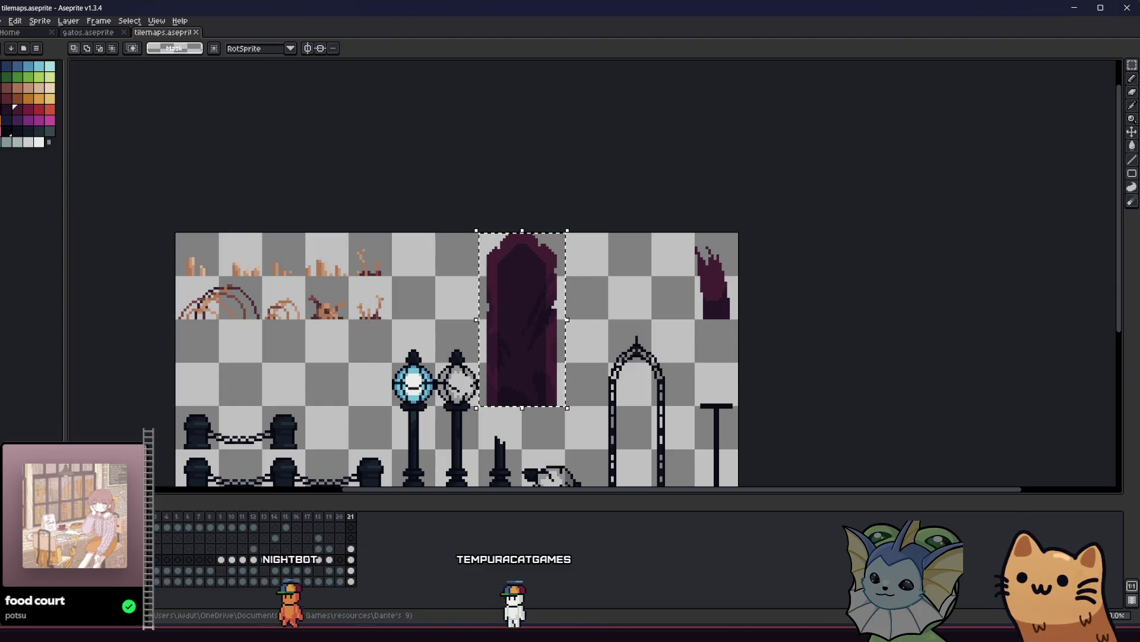
key(alt+Tab)
key(alt+Tab)
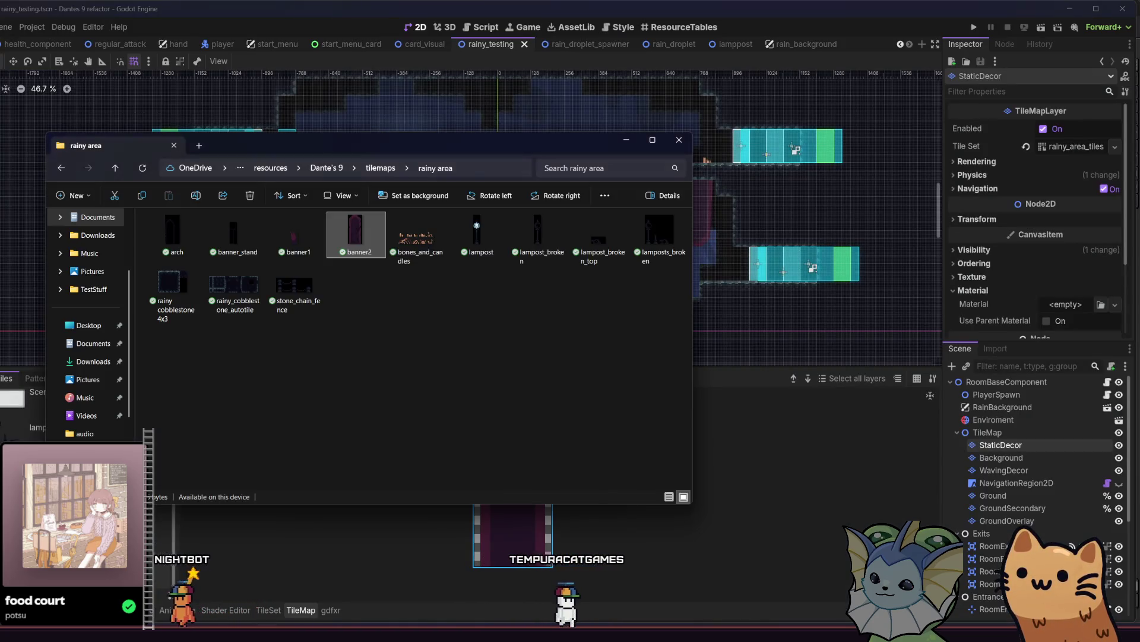
Step: Let Godot reimport banner2.png, run rainy_testing, and maximize the game window
key(alt+Tab)
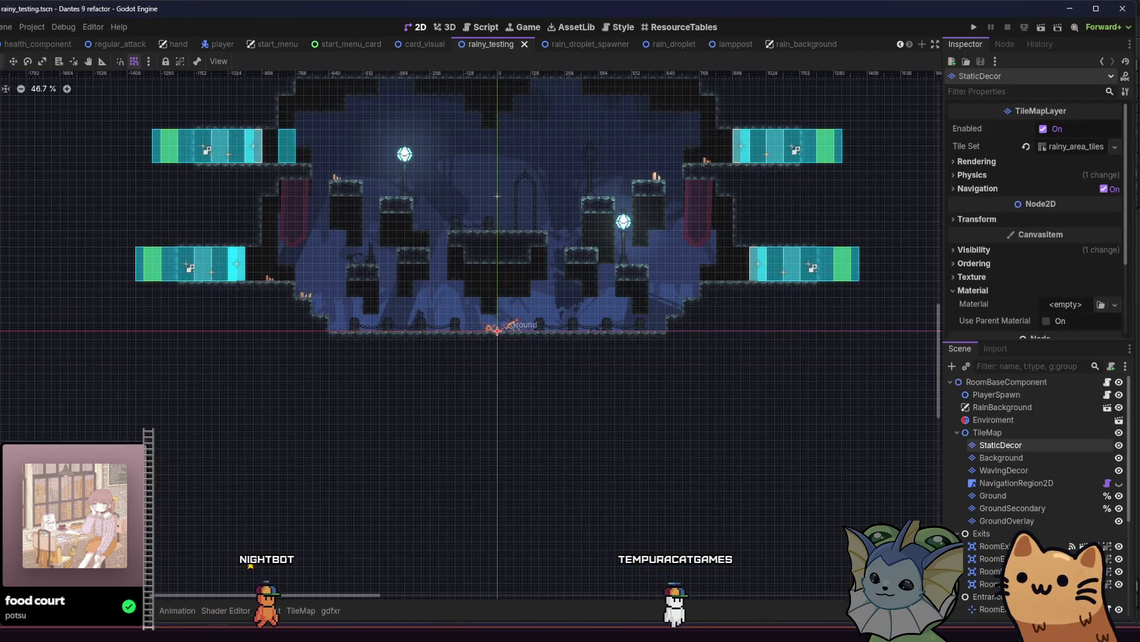
key(alt+Tab)
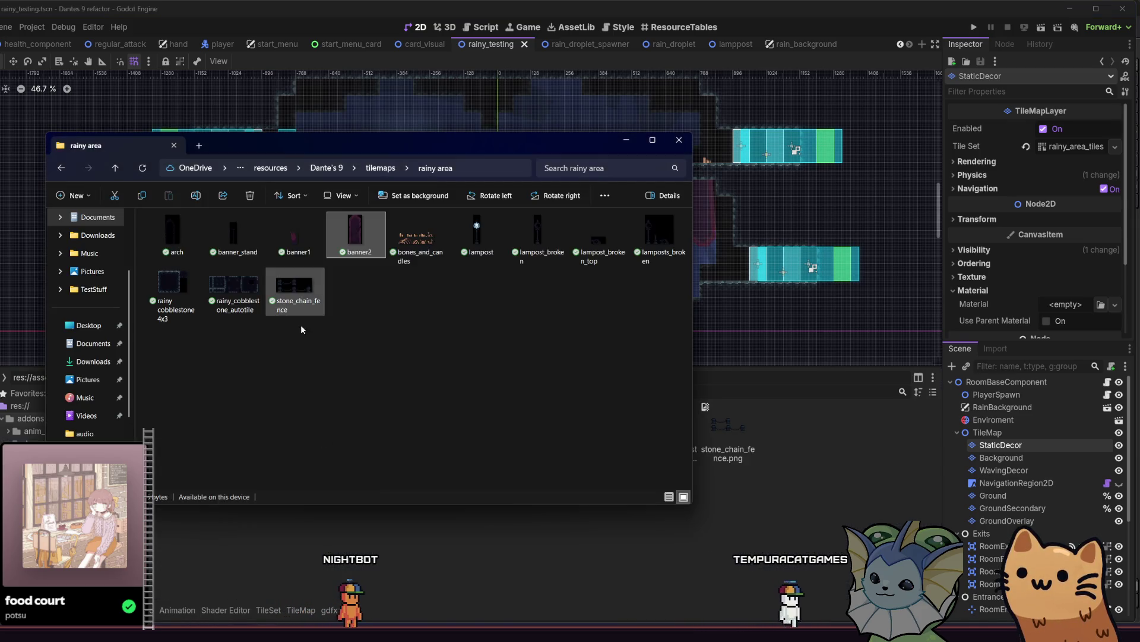
key(alt+Tab)
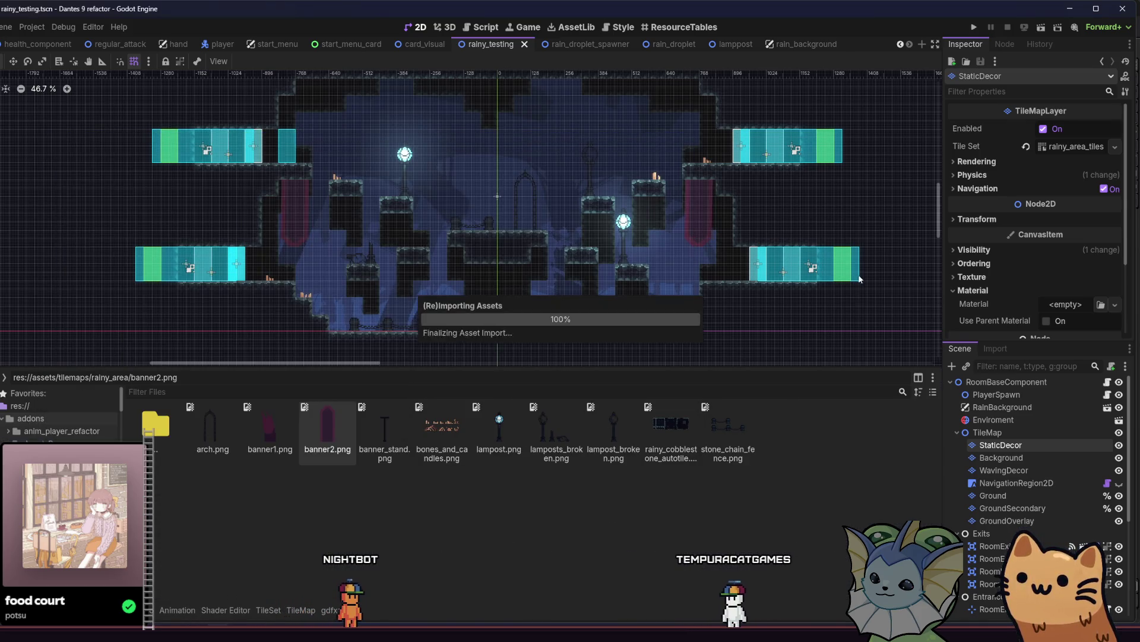
click(1046, 28)
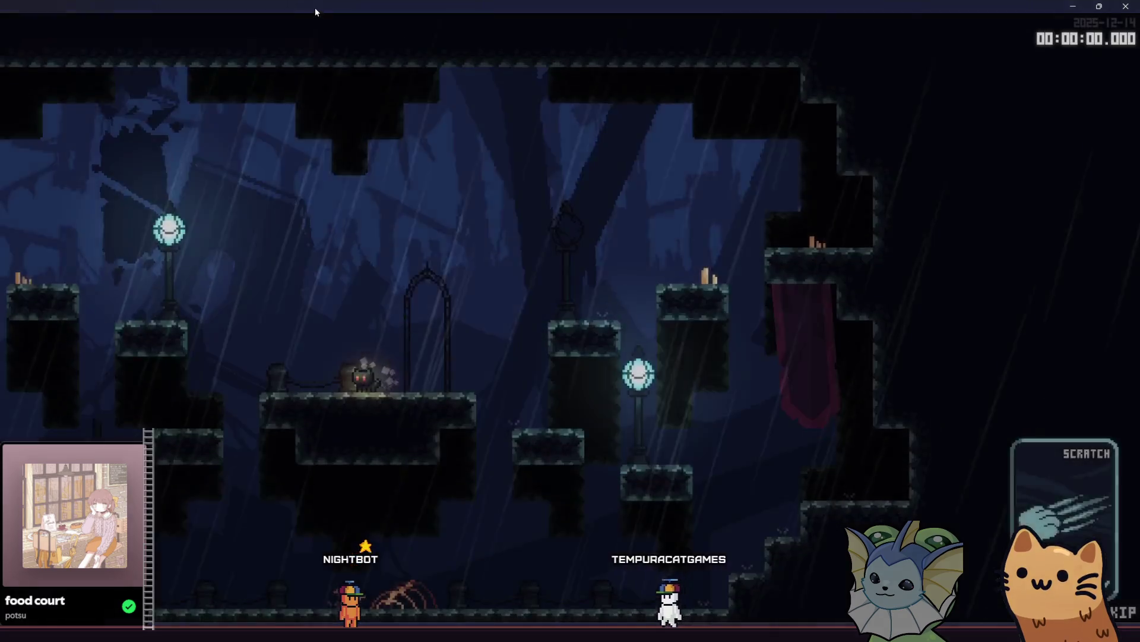
mouse_move(315, 7)
mouse_down()
mouse_move(428, 35)
mouse_move(426, 2)
mouse_up()
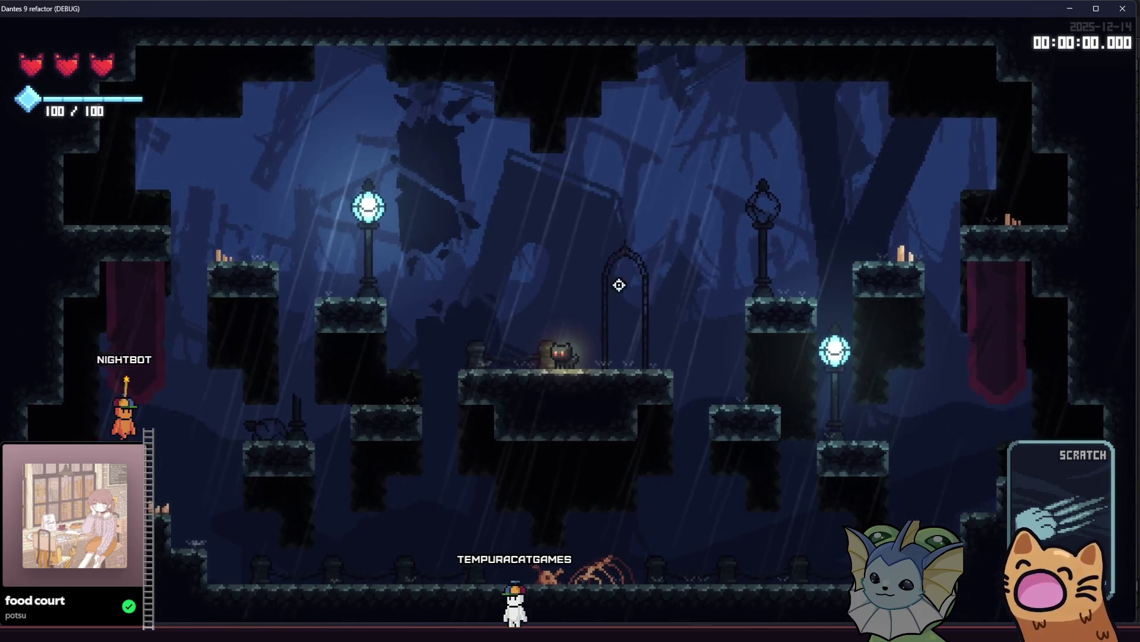
Step: Walk and jump the cat onto the arch platform, then stop the game
key(d)
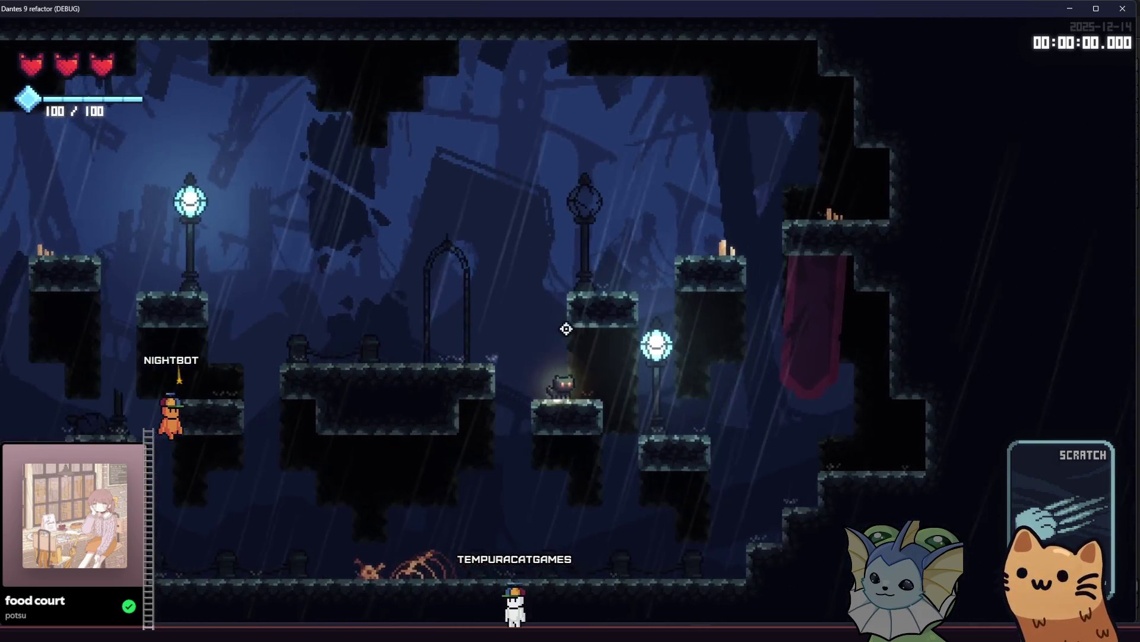
key(a)
key(space)
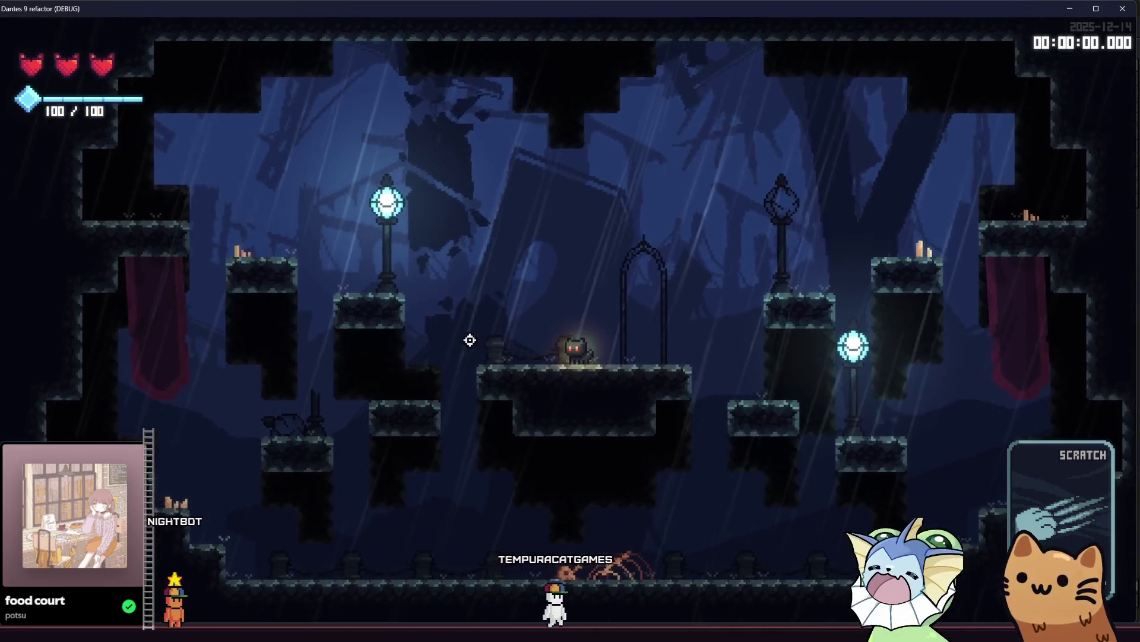
key(d)
key(a)
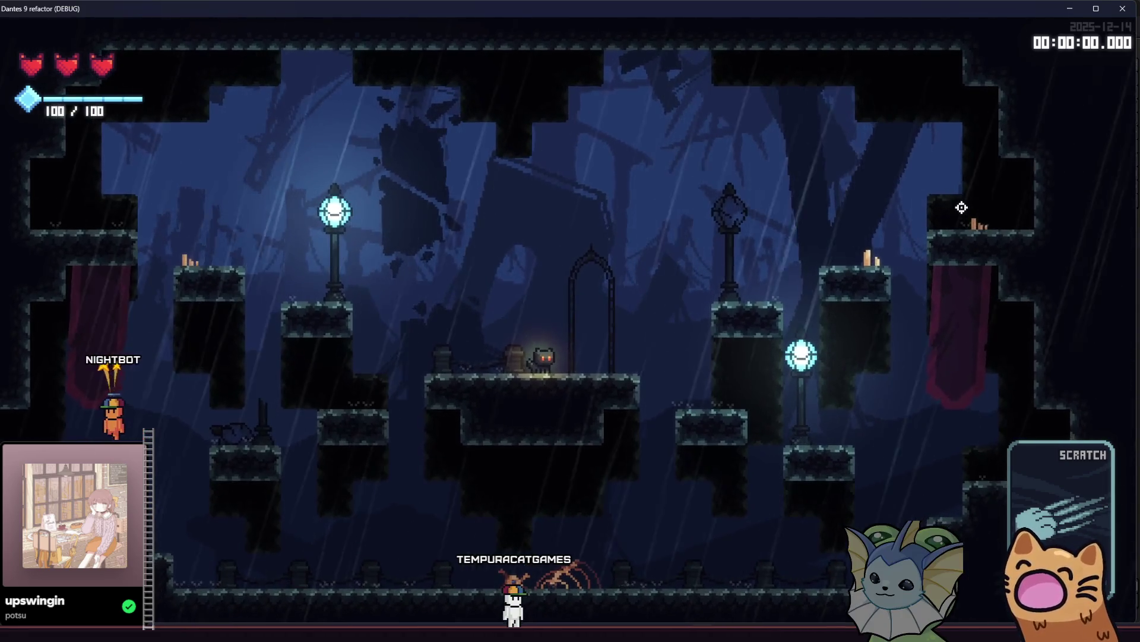
click(1113, 8)
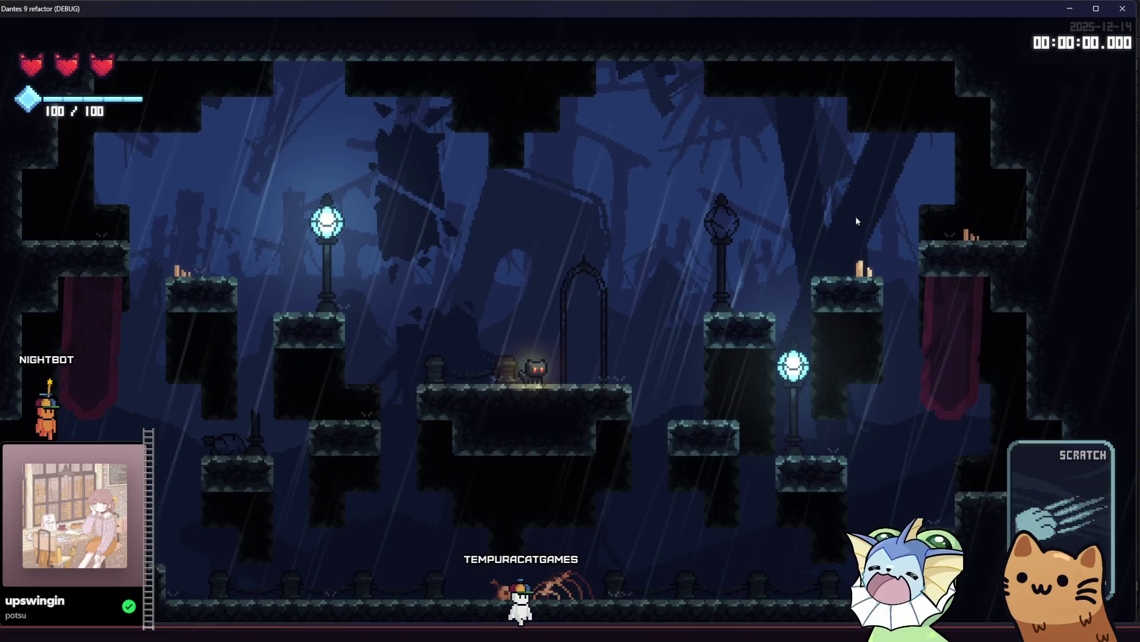
Step: Open the lamppost scene via quick search 'lamp' and select its Light2 node
key(shift+alt+o)
text(lamp)
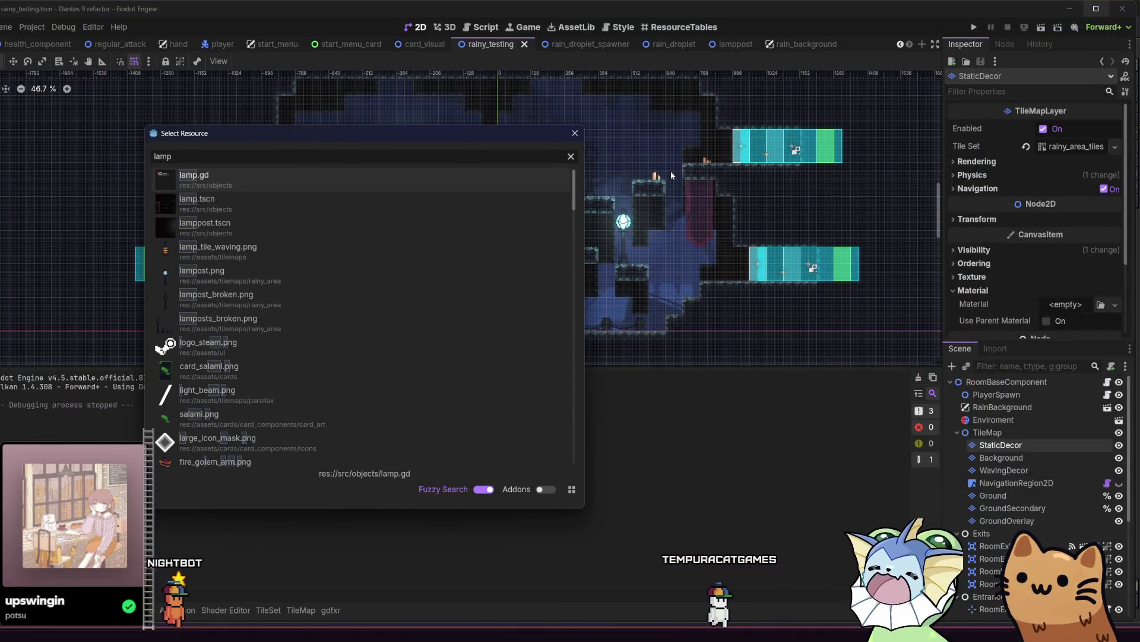
click(380, 231)
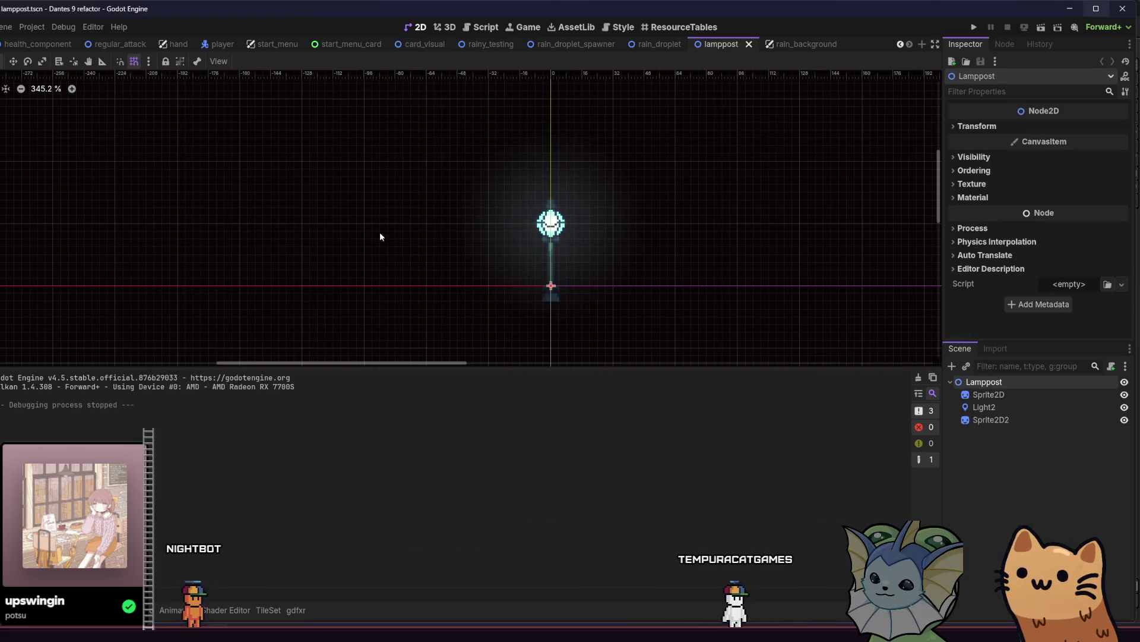
click(983, 395)
click(984, 407)
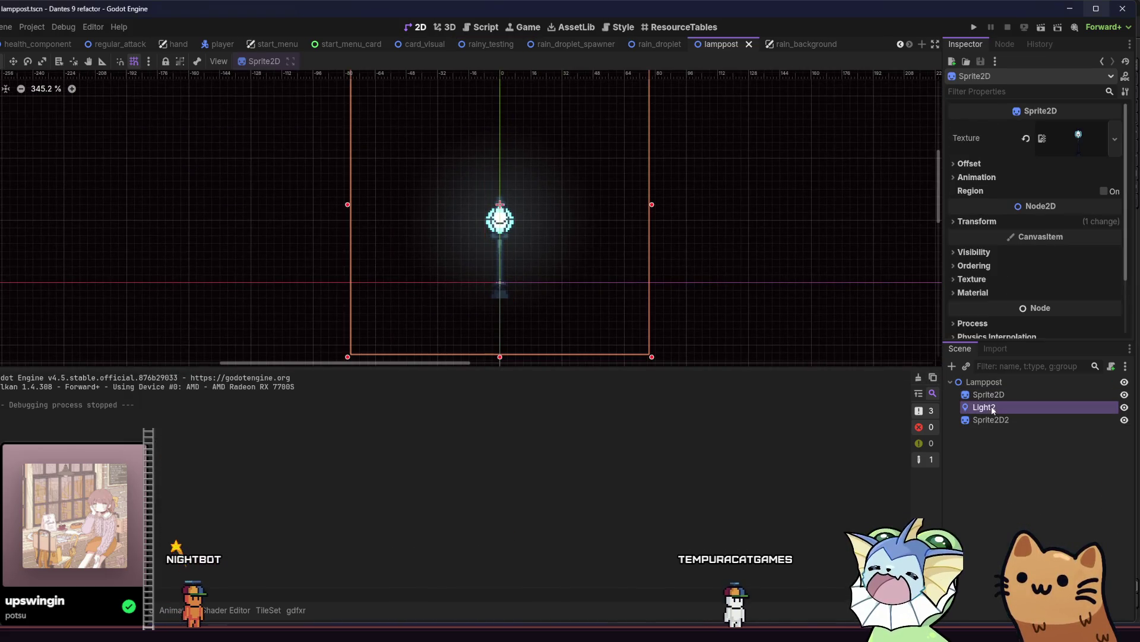
Step: Undo a texture change and make Light2's gradient texture unique
scroll(1081, 244, down, 2)
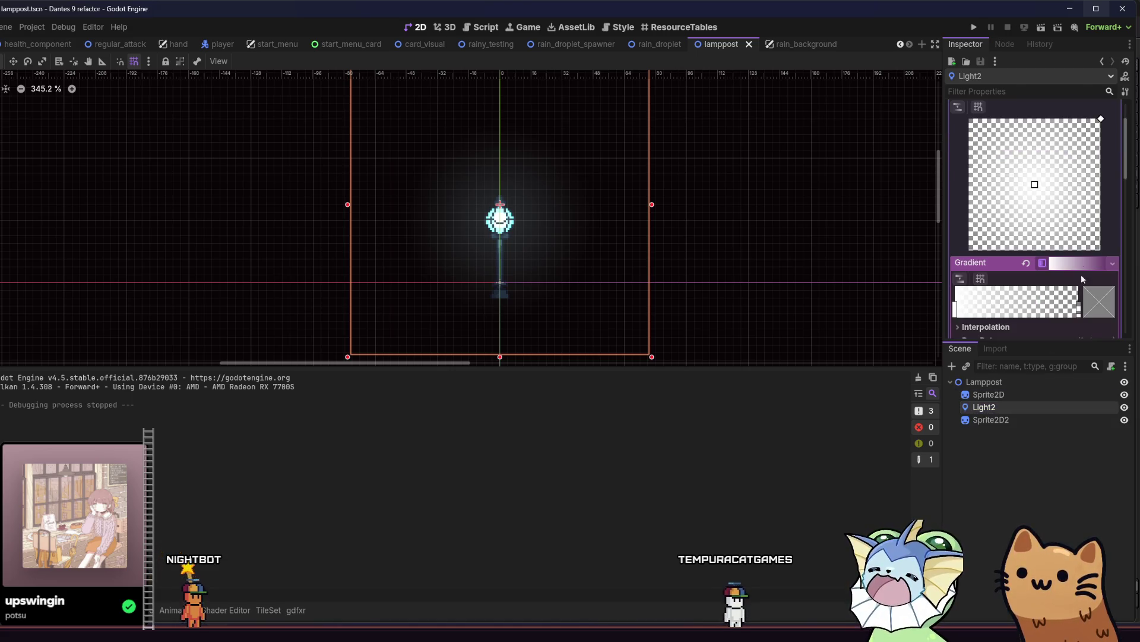
click(1080, 313)
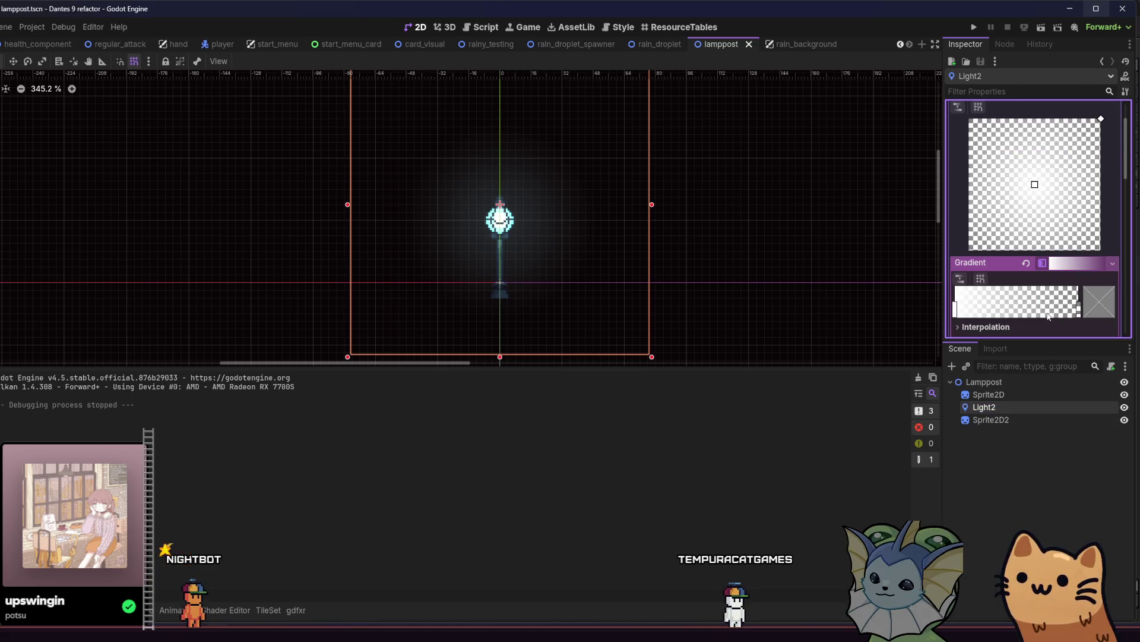
scroll(1047, 317, up, 2)
scroll(1028, 250, down, 8)
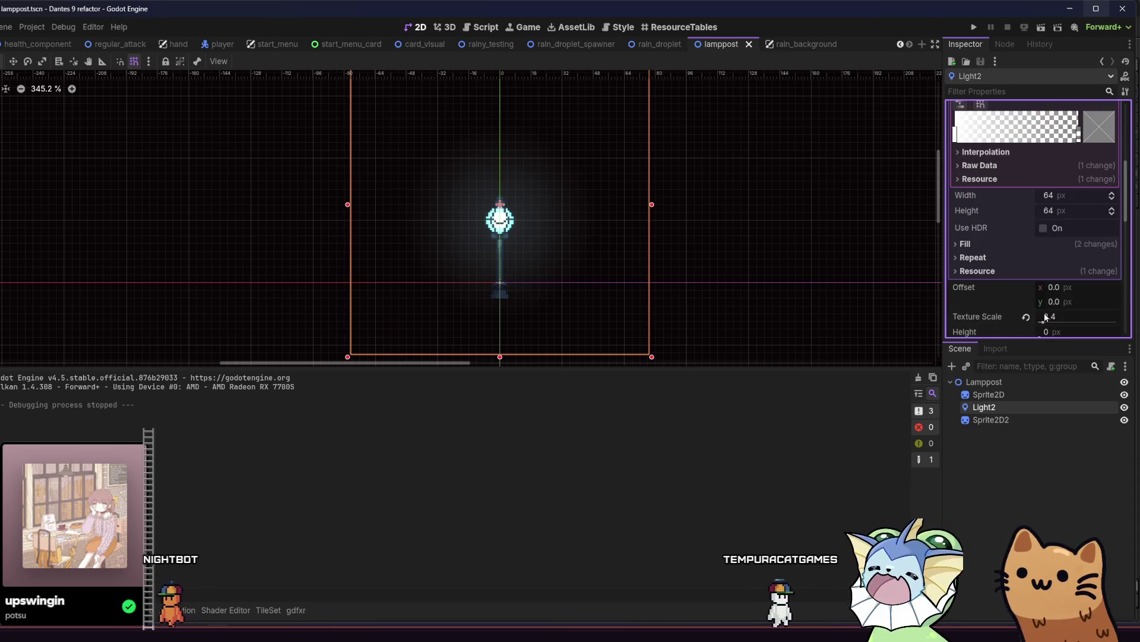
key(ctrl+z)
scroll(1033, 226, up, 6)
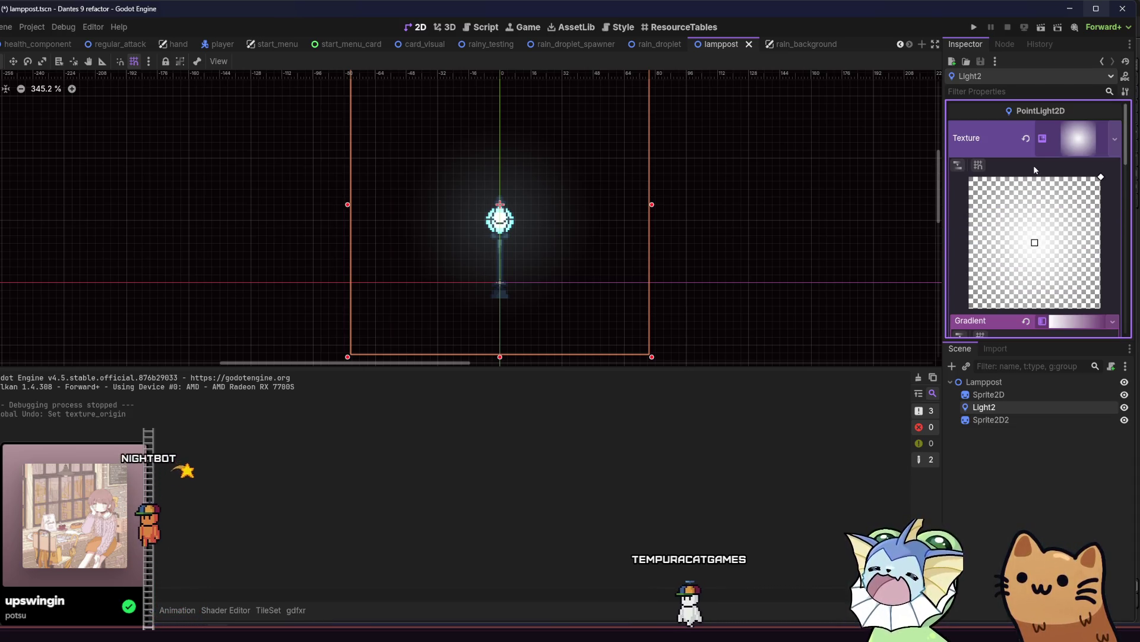
right_click(1047, 148)
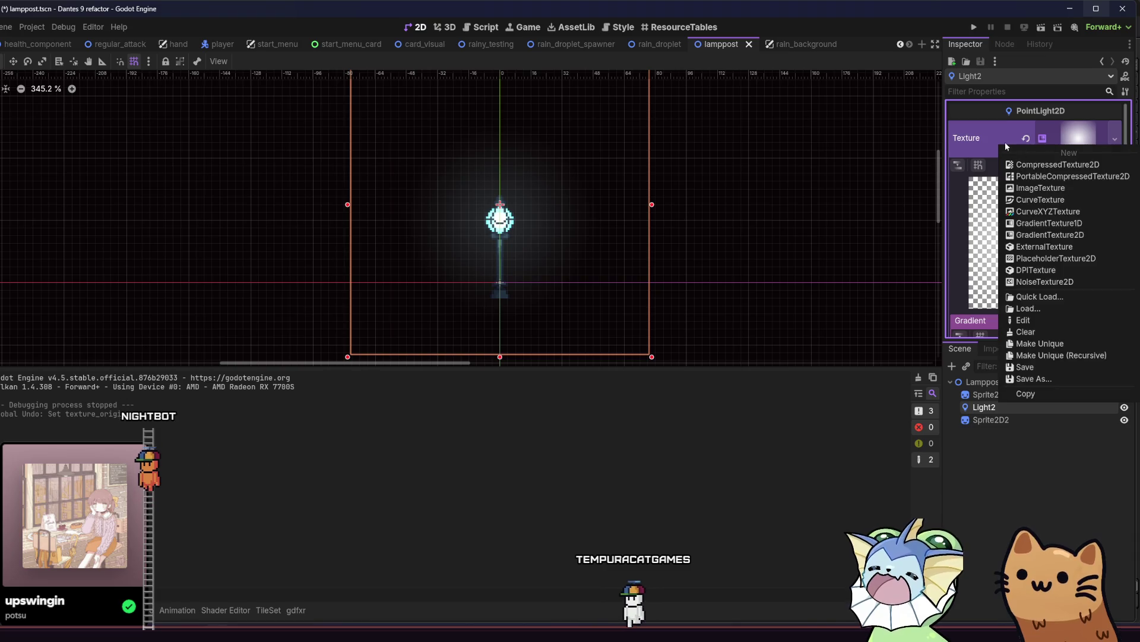
click(1069, 355)
click(287, 420)
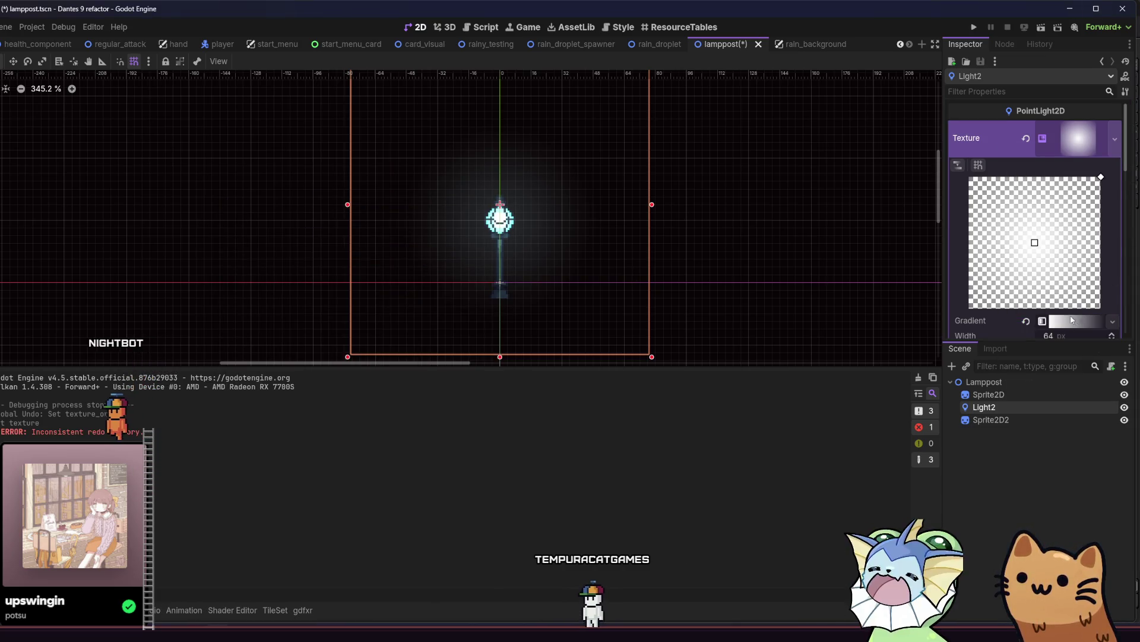
Step: Pull the gradient's end point inward to shrink the falloff and save the lamppost scene
scroll(1072, 320, down, 3)
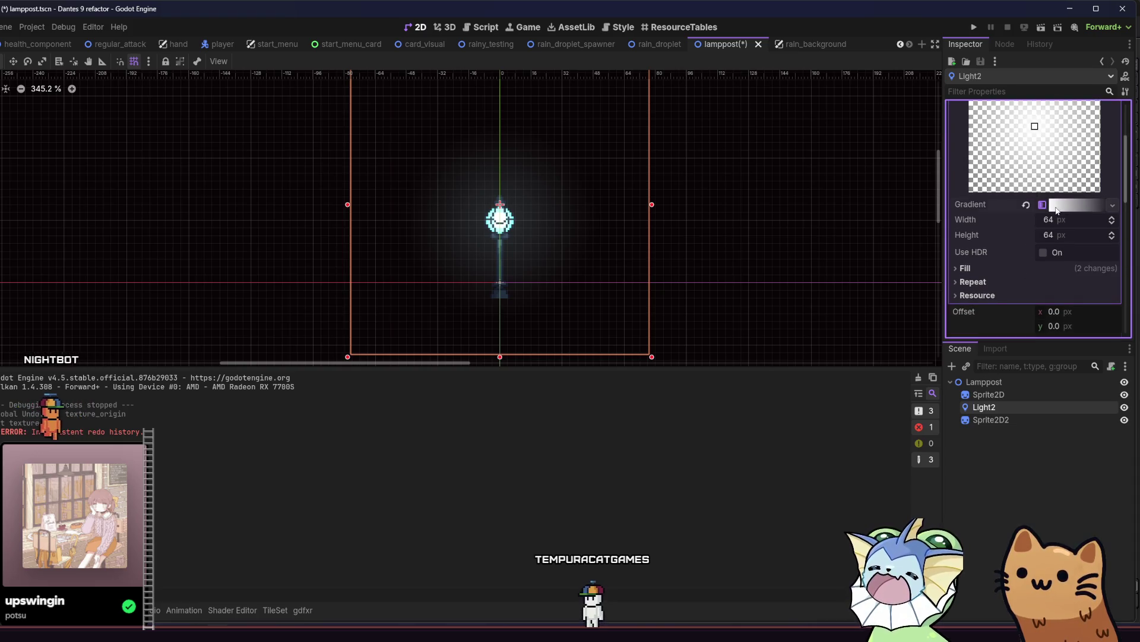
click(1057, 205)
scroll(1080, 253, up, 1)
drag(1080, 306, 1032, 306)
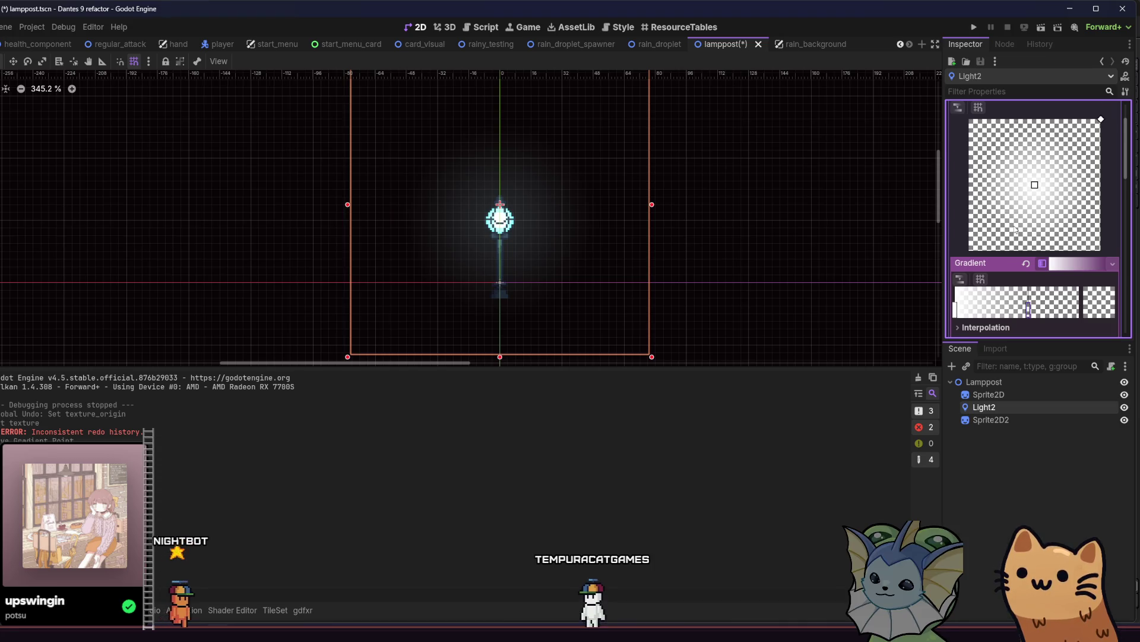
scroll(1016, 231, up, 1)
key(ctrl+s)
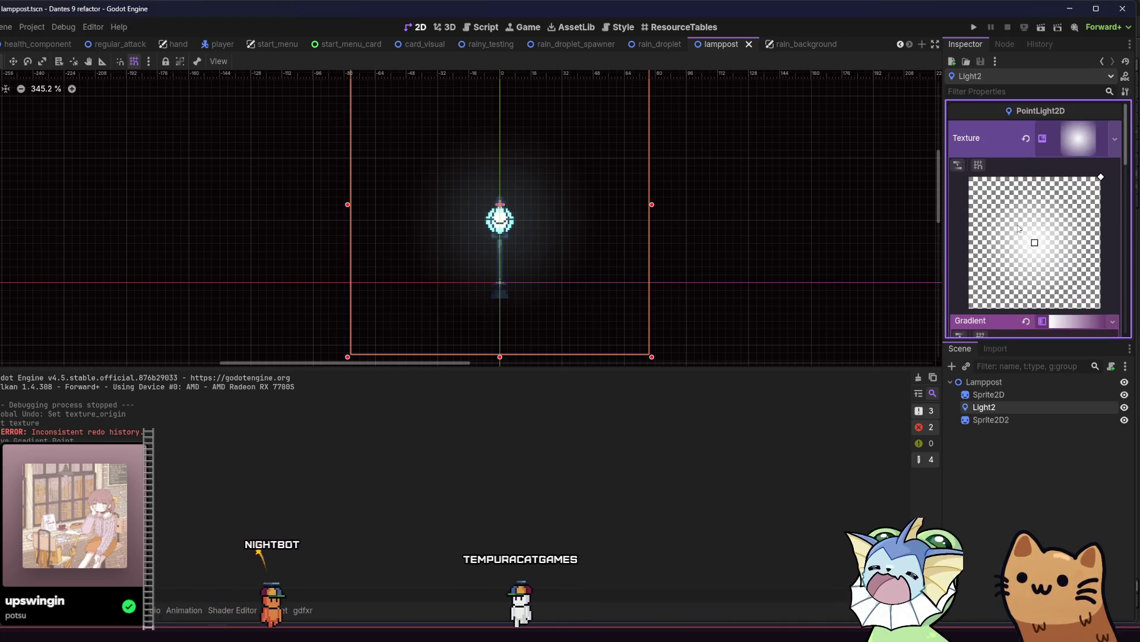
Step: Widen the white core of the light gradient and save again
scroll(1019, 237, down, 1)
drag(1031, 316, 950, 316)
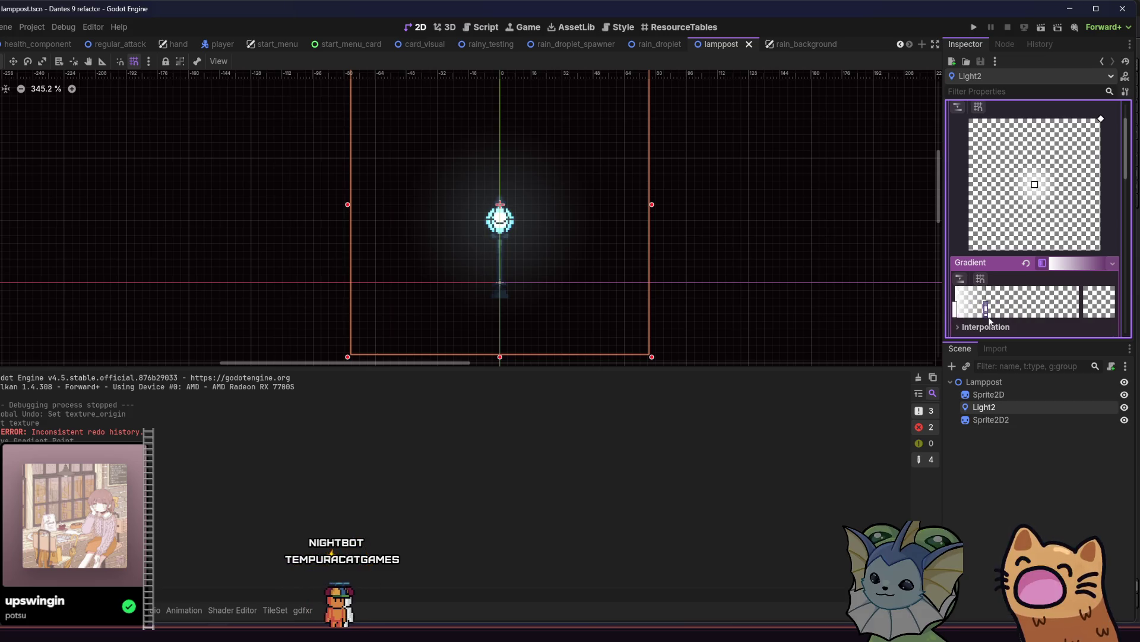
drag(994, 315, 1013, 316)
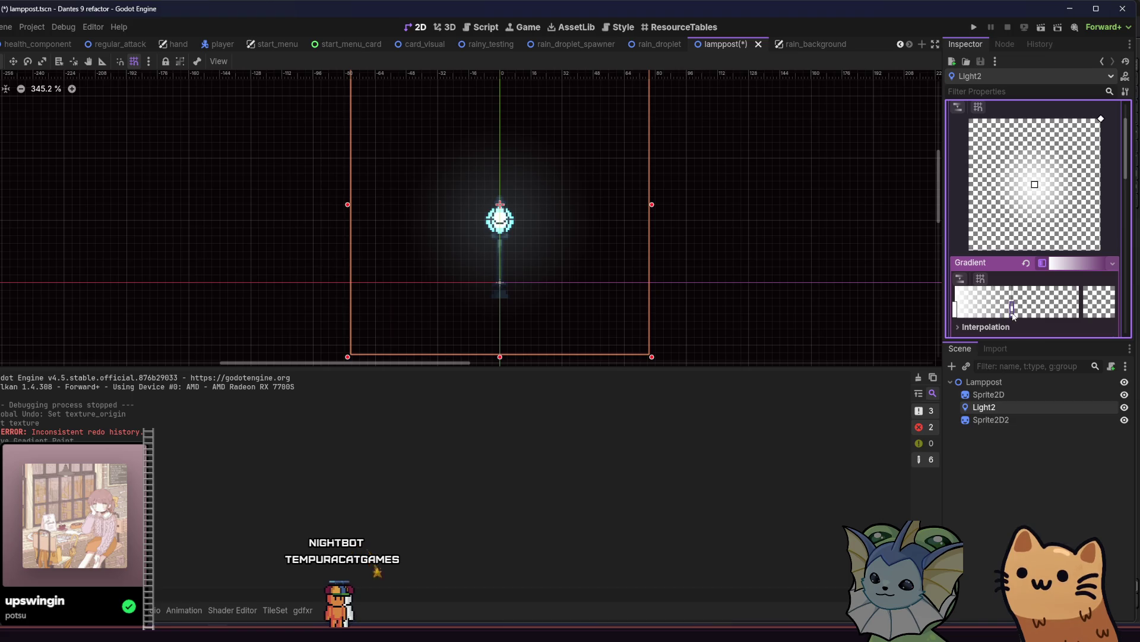
key(ctrl+s)
Step: Select the second lamp's Light2 node, save, and run the rainy_testing scene
click(1004, 419)
click(1018, 409)
scroll(1026, 298, down, 2)
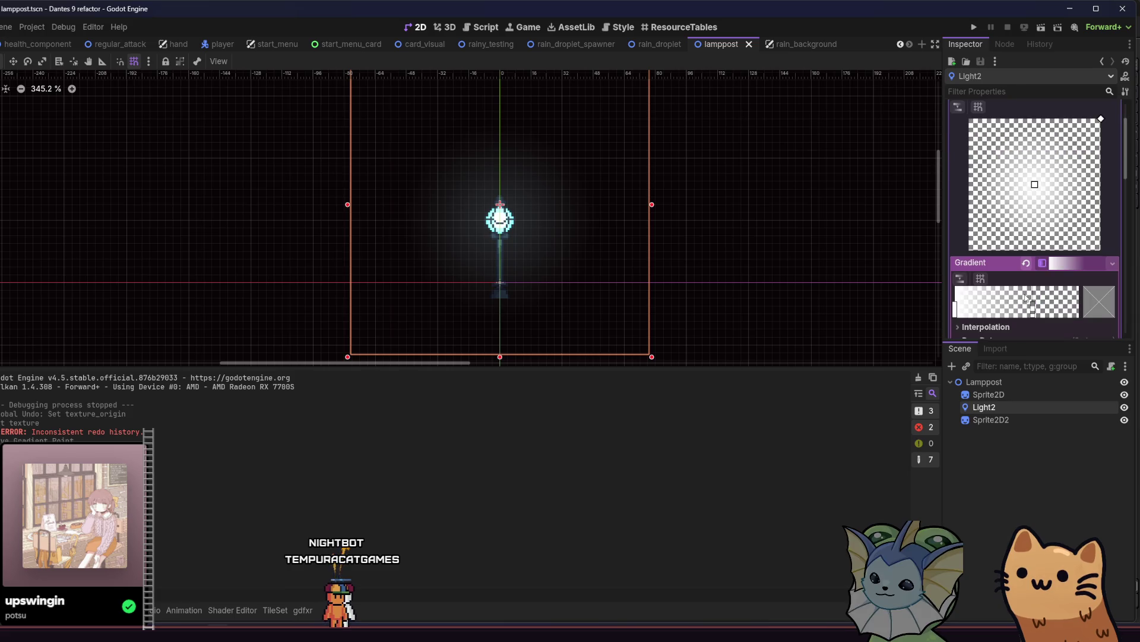
scroll(1036, 296, down, 1)
scroll(1036, 296, up, 3)
key(ctrl+s)
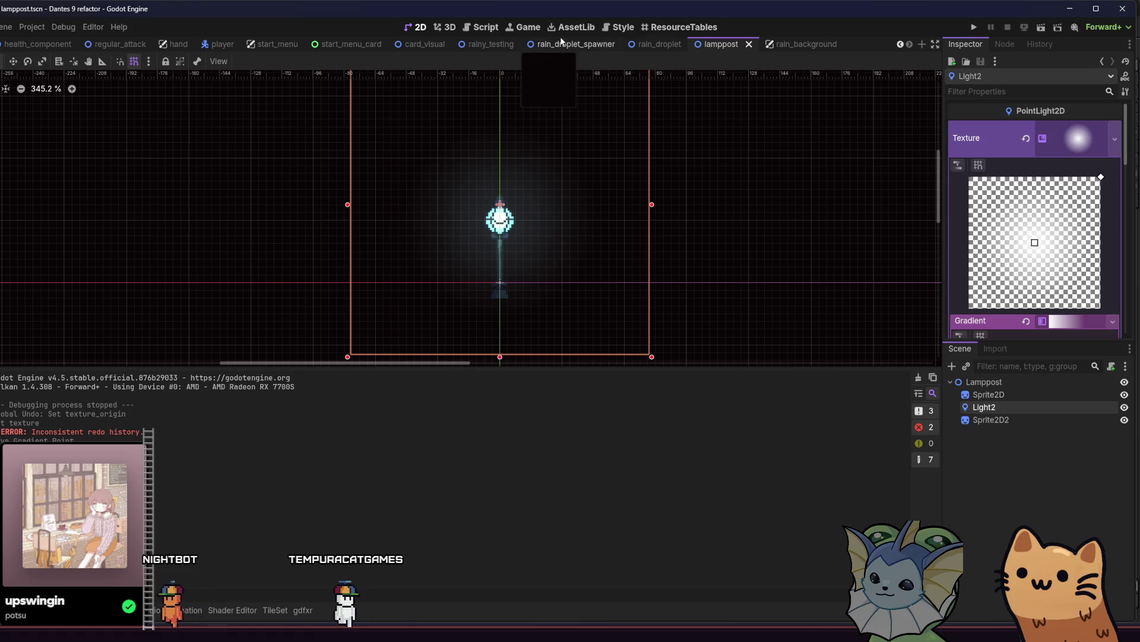
click(491, 44)
click(1043, 28)
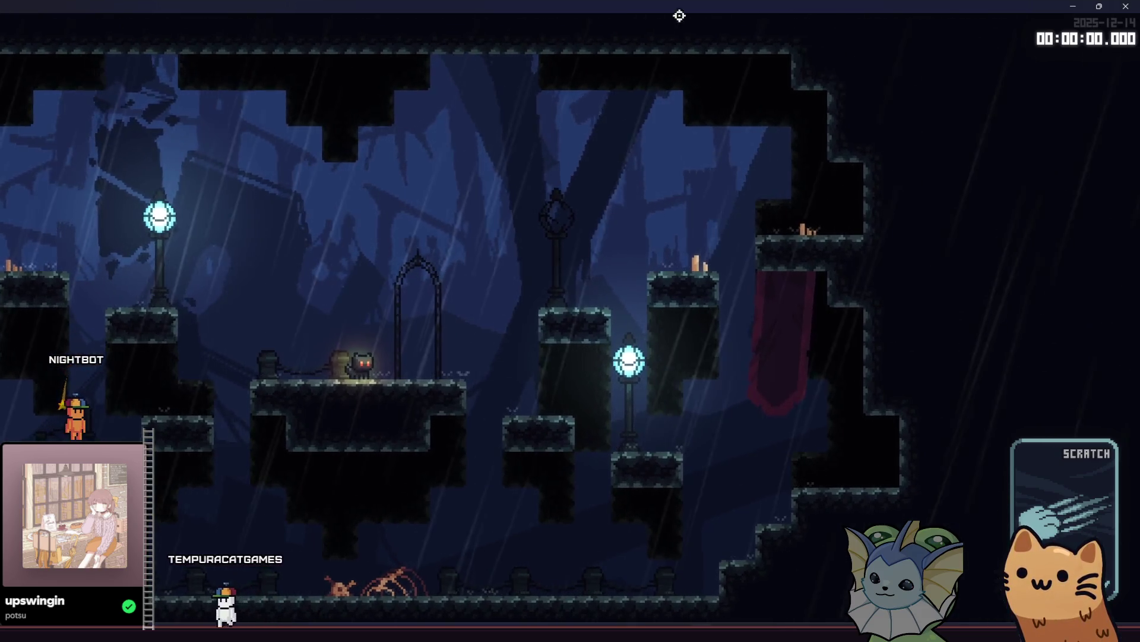
key(F8)
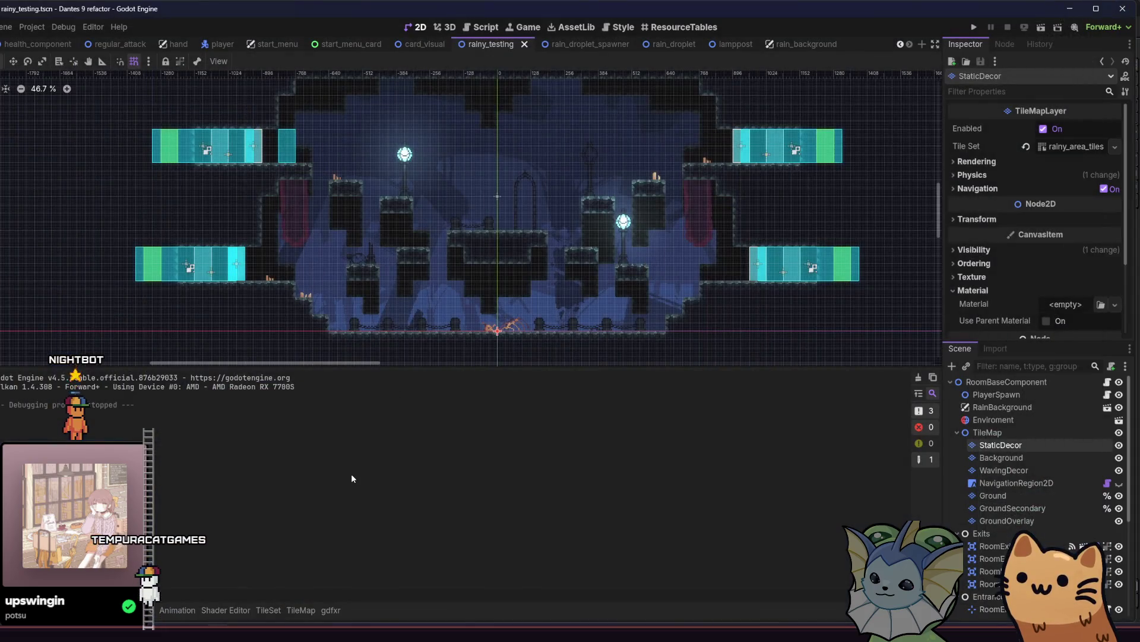
Step: Quick-open tilemap_wind.gdshader by searching 'tilemap_w' and review its wind settings
key(shift+alt+o)
text(tl)
key(BackSpace)
text(ilemap_w)
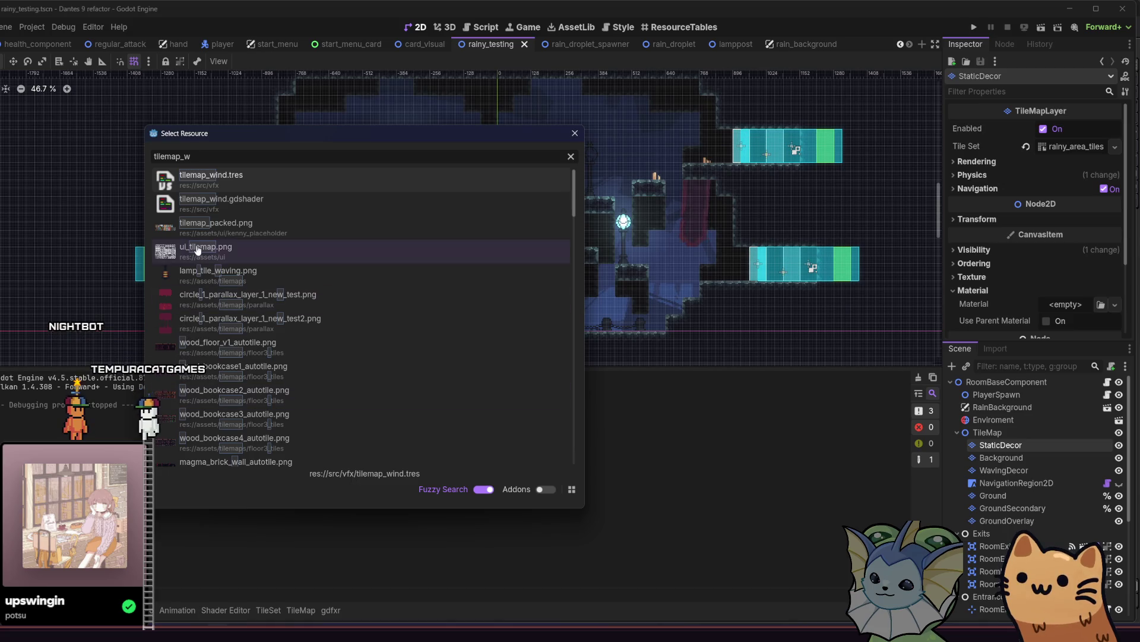
double_click(196, 202)
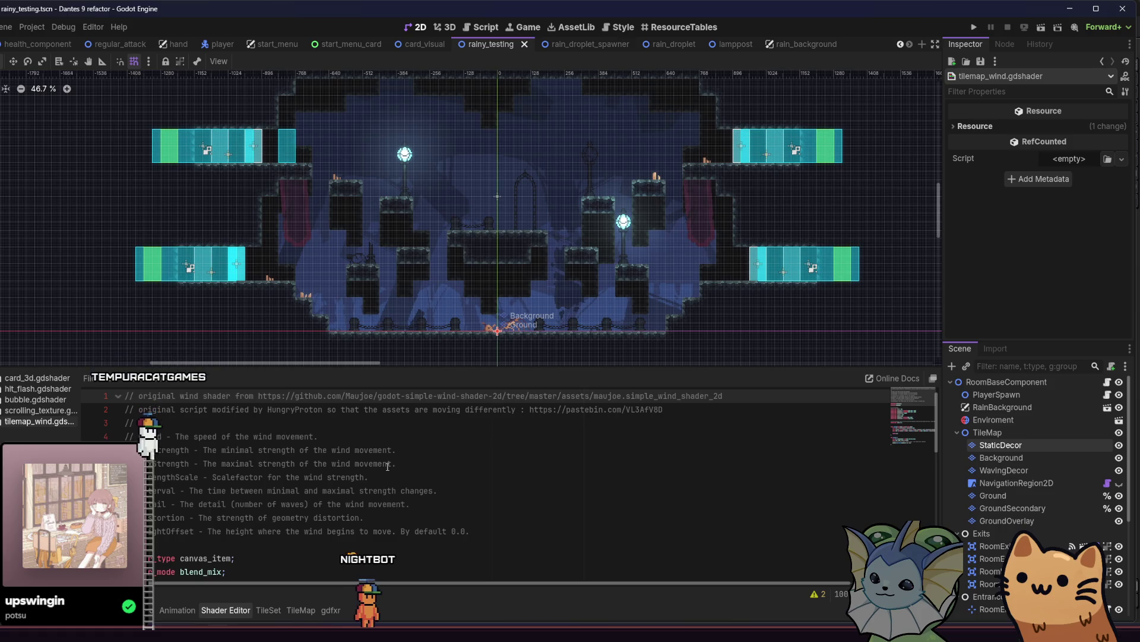
scroll(393, 474, down, 4)
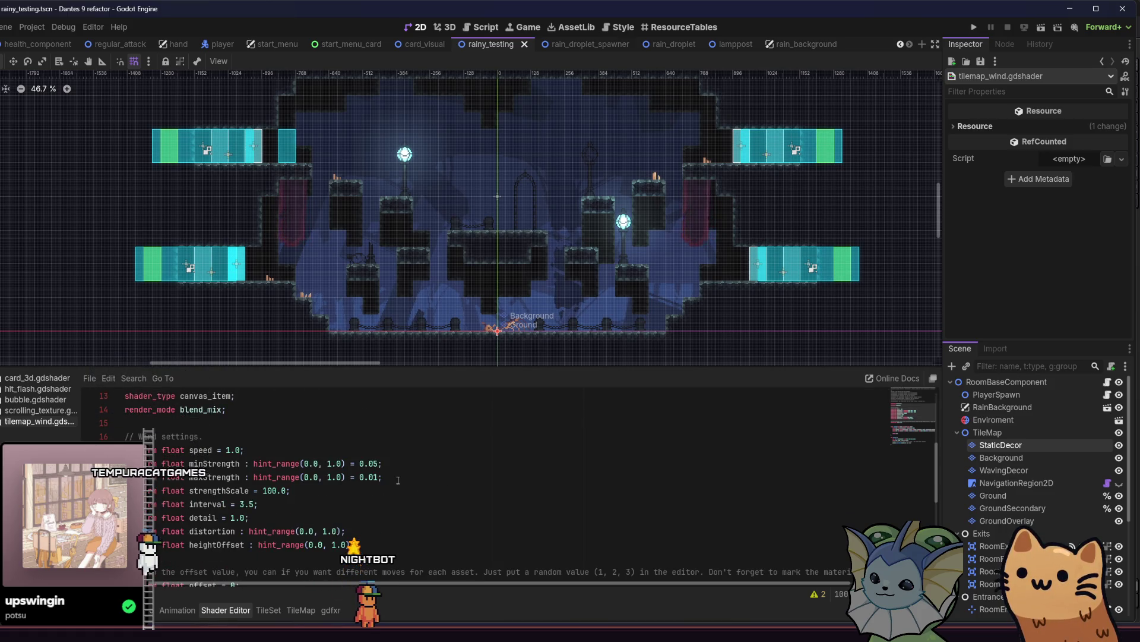
scroll(398, 480, up, 1)
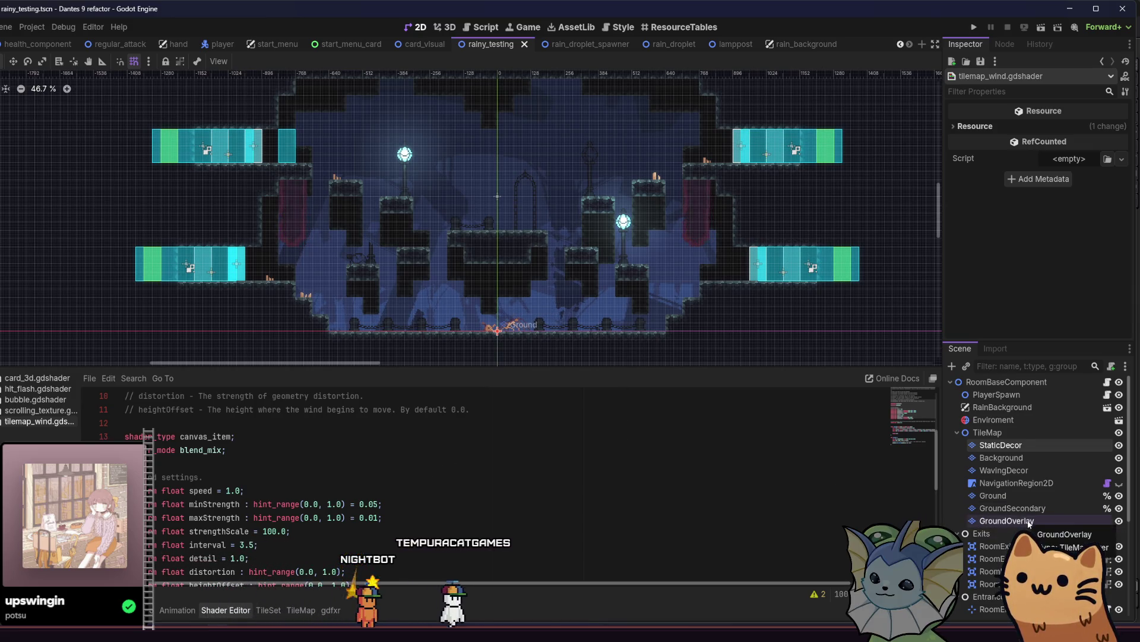
click(1015, 450)
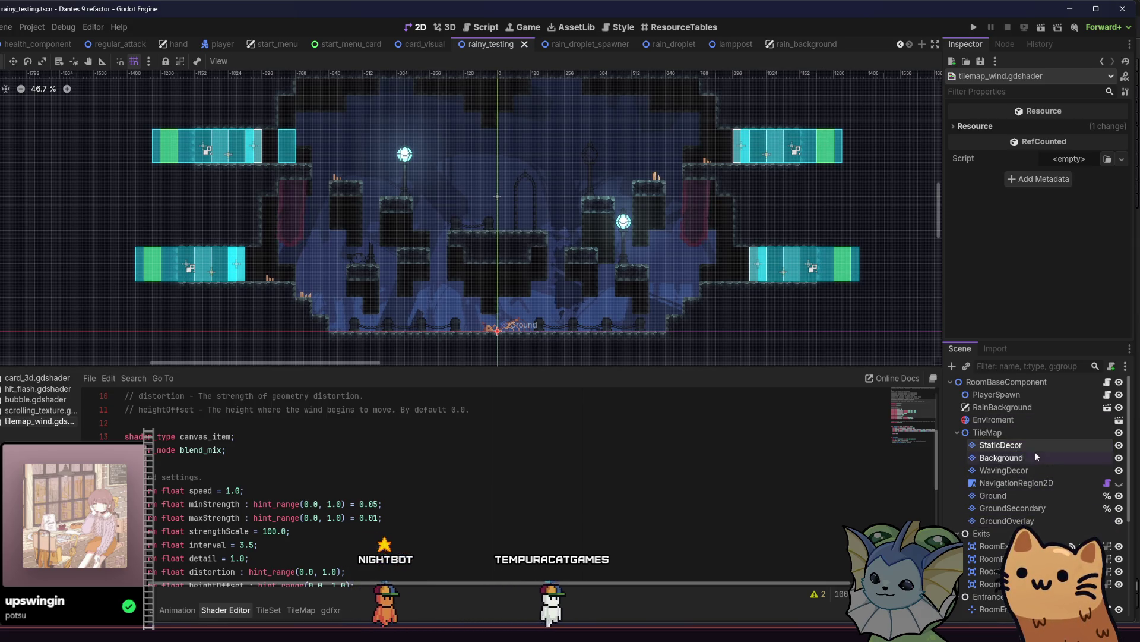
Step: On WavingDecor's ShaderMaterial parameters, drag Height Offset from 0.255 up to 0.876
click(1034, 469)
scroll(996, 225, down, 15)
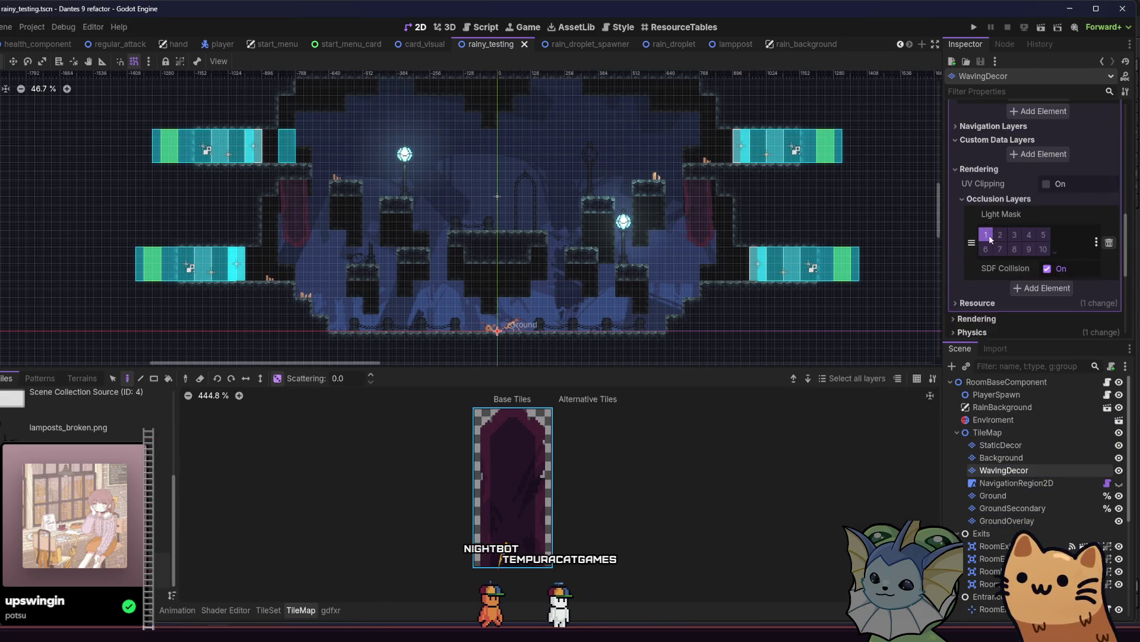
click(989, 221)
click(1051, 237)
click(1036, 268)
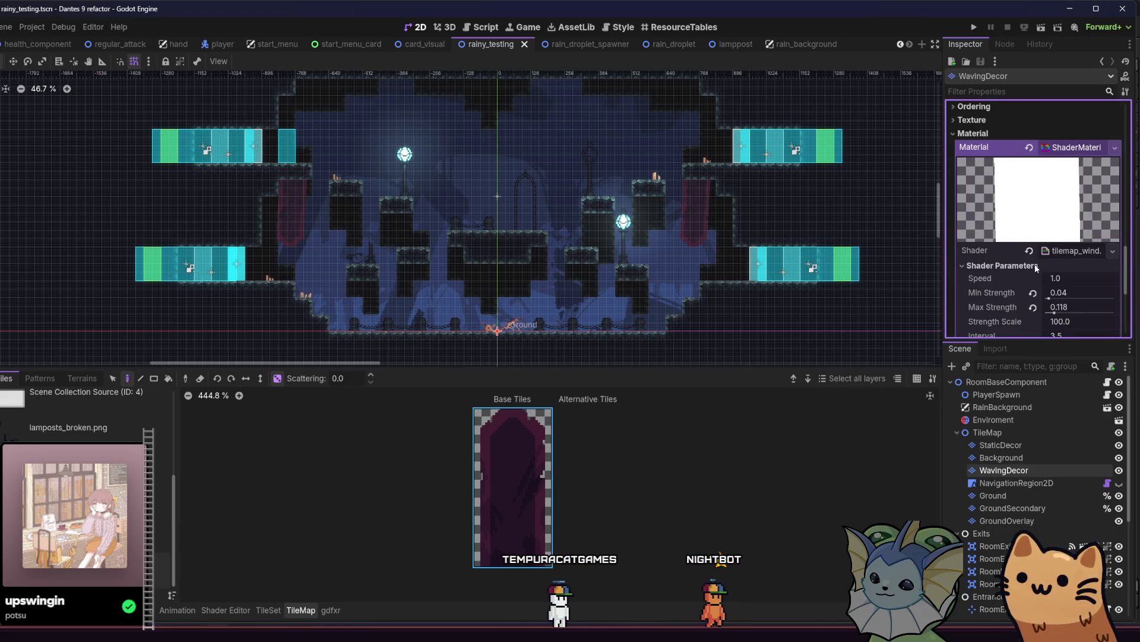
scroll(1003, 279, down, 4)
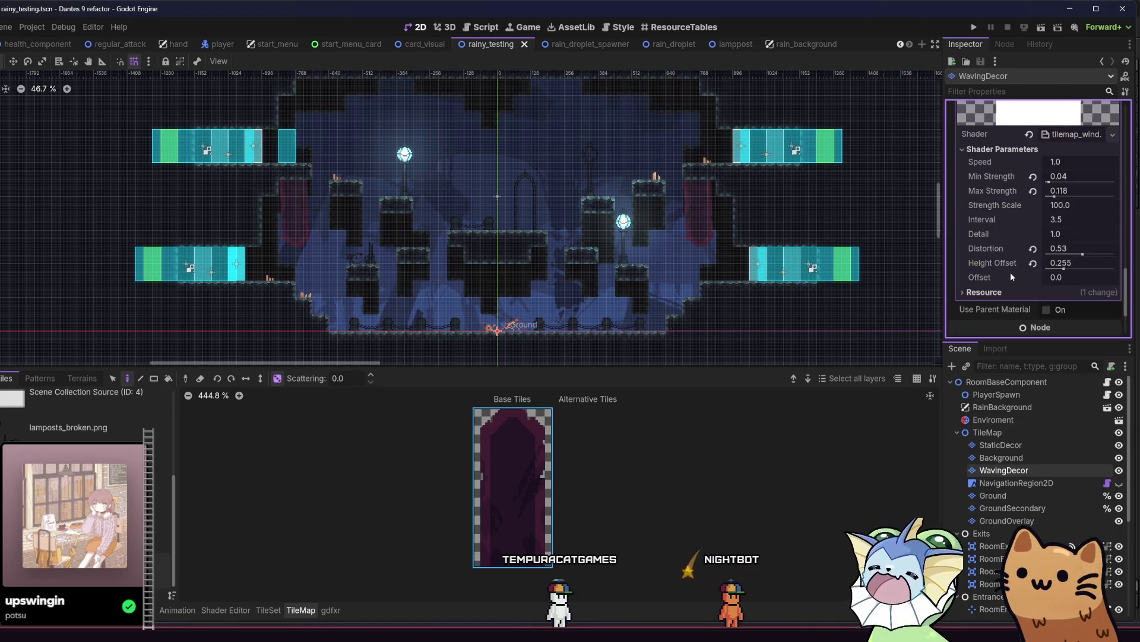
scroll(778, 217, up, 4)
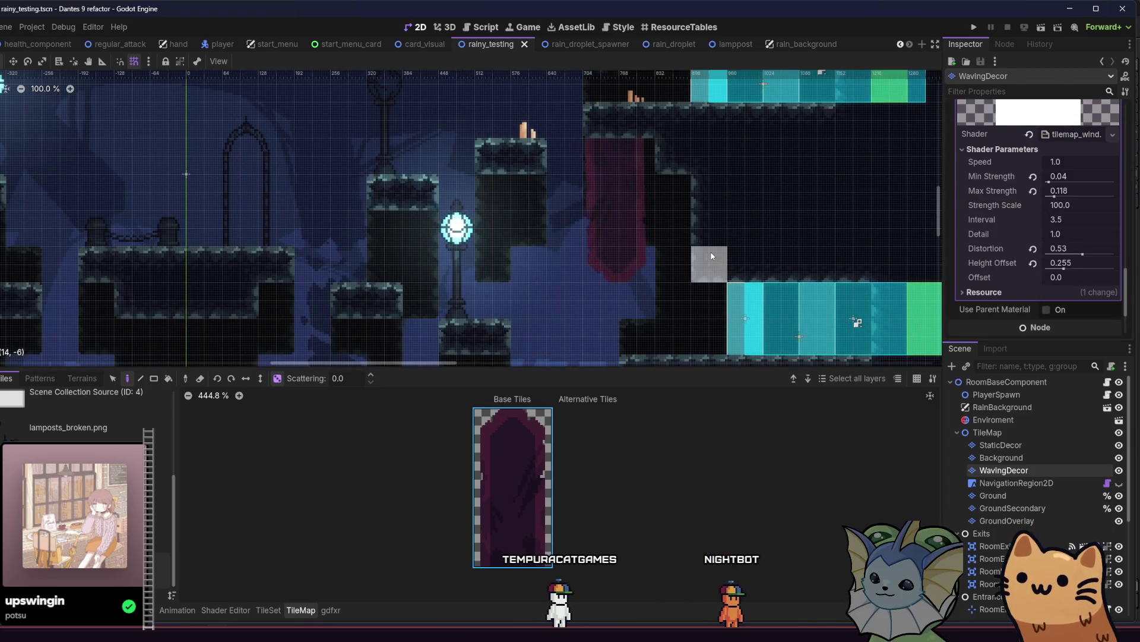
mouse_move(1064, 268)
mouse_down()
mouse_move(1134, 268)
mouse_move(1089, 269)
mouse_move(1106, 269)
mouse_up()
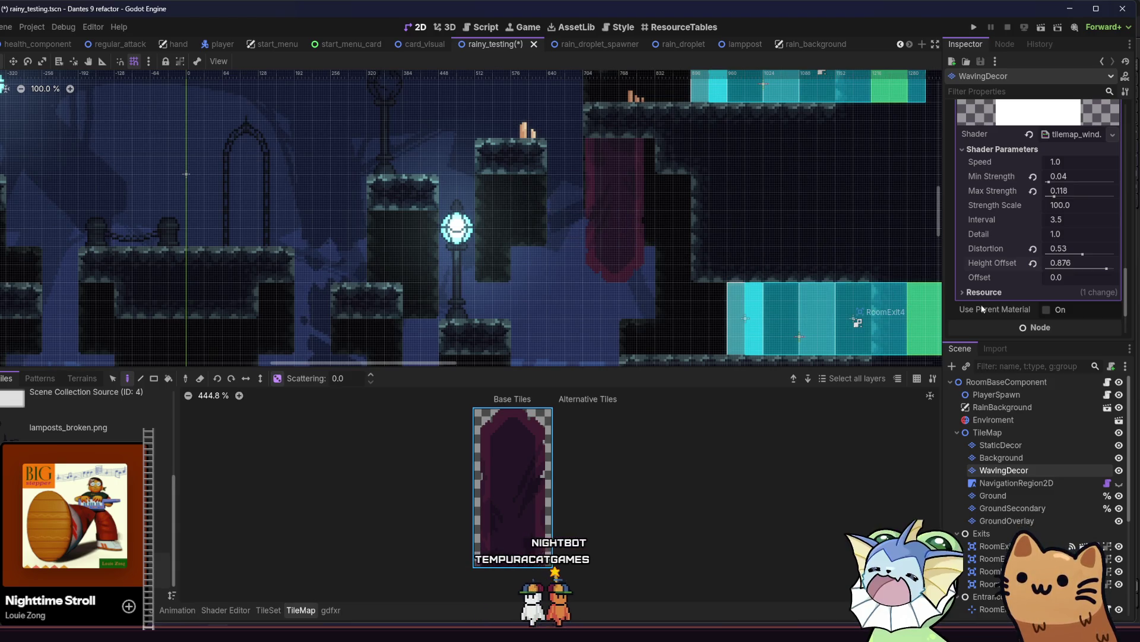
Step: Undo WavingDecor's Height Offset change from 0.876 back to 0.255
click(981, 248)
key(ctrl+z)
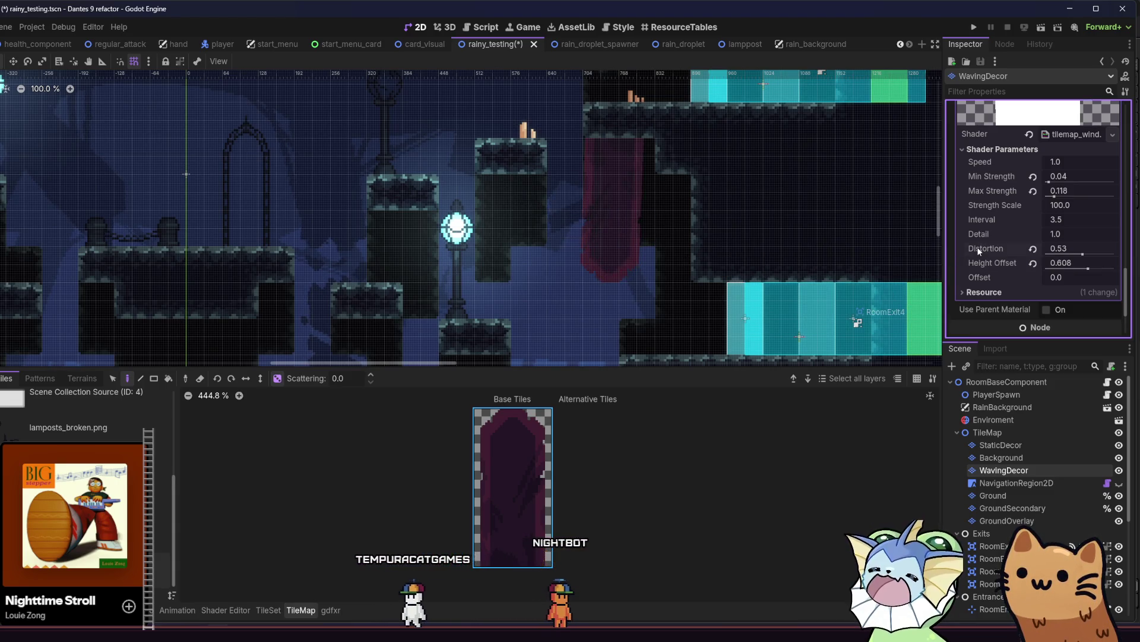
key(ctrl+z)
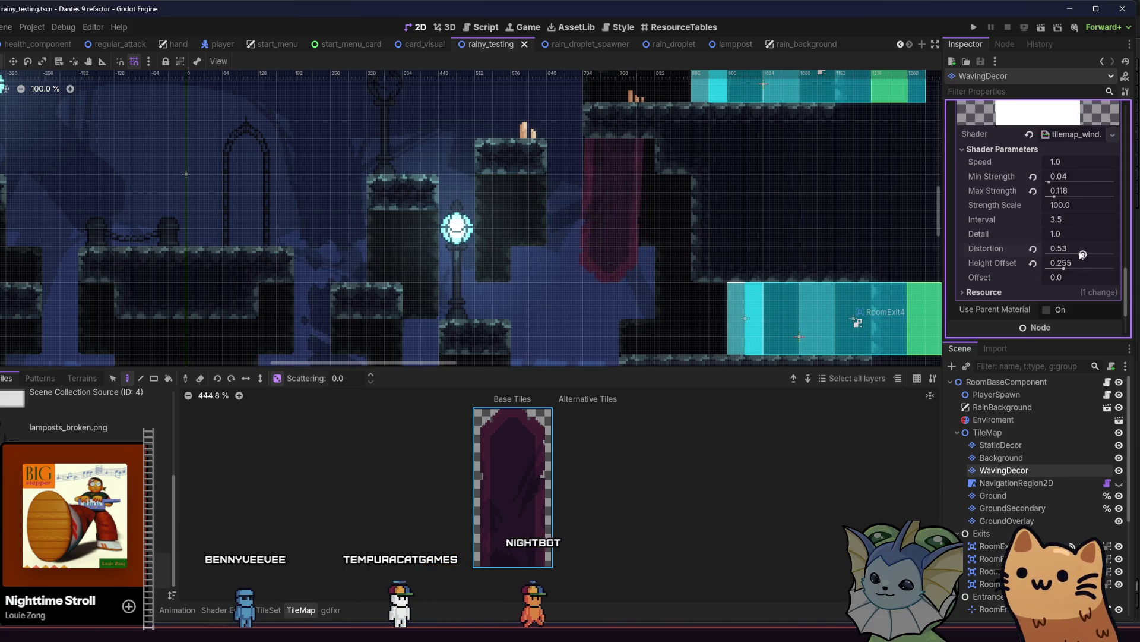
mouse_move(1077, 256)
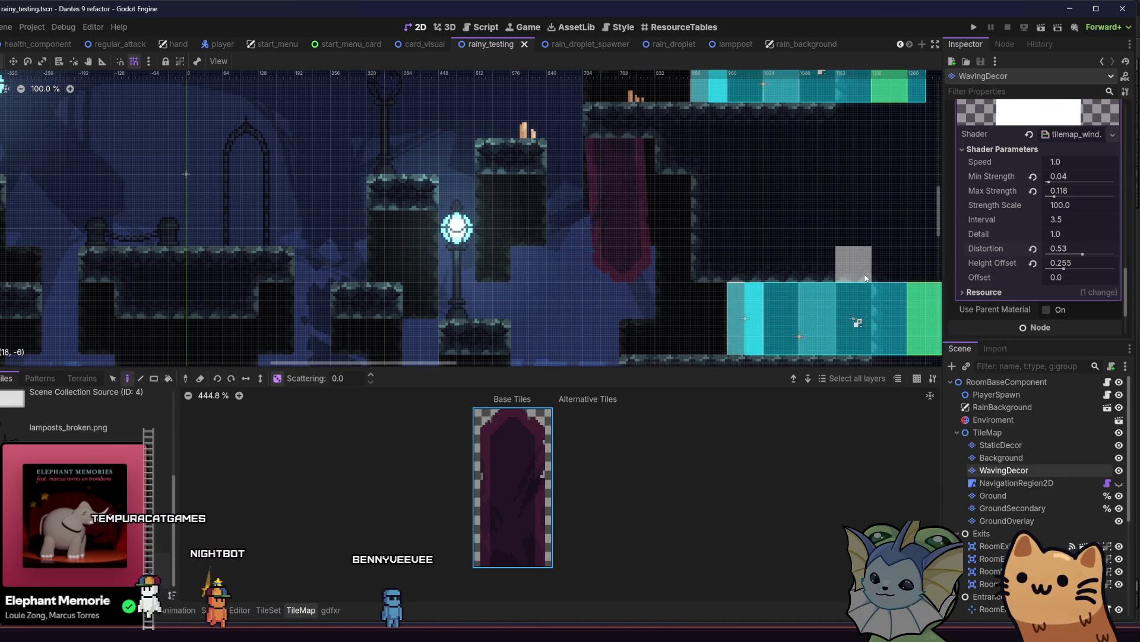
Step: Set Distortion to 1.0 and Detail to 2.685 in WavingDecor's tilemap_wind parameters
drag(1082, 255, 1116, 255)
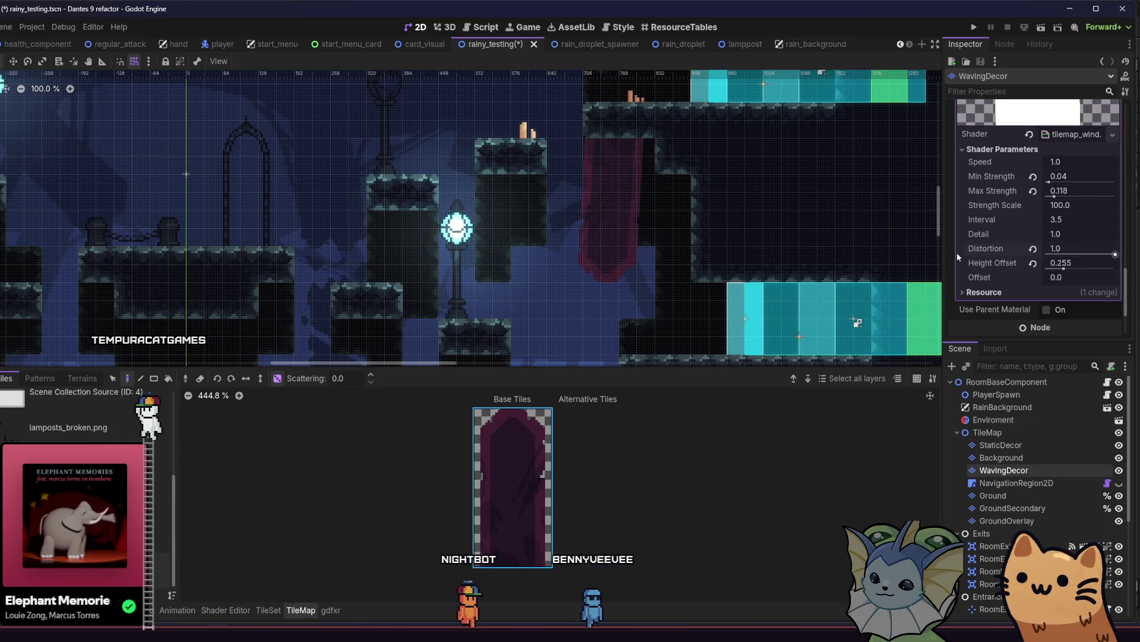
scroll(675, 226, up, 5)
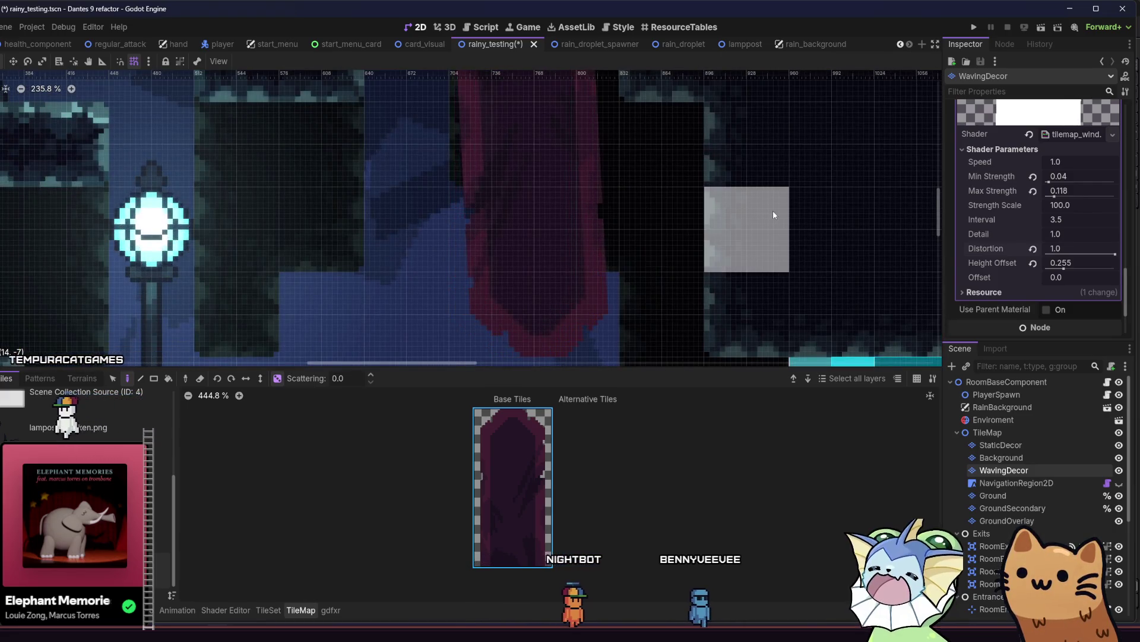
drag(780, 207, 803, 240)
scroll(805, 245, down, 2)
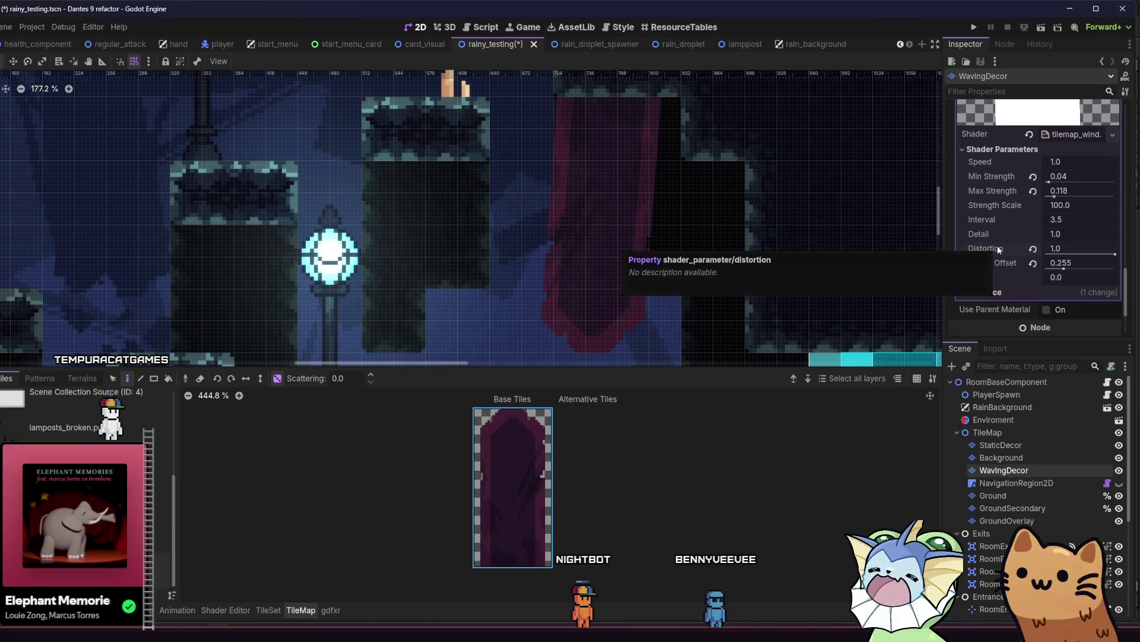
mouse_move(1061, 234)
mouse_down()
mouse_move(1133, 234)
mouse_move(1120, 234)
mouse_up()
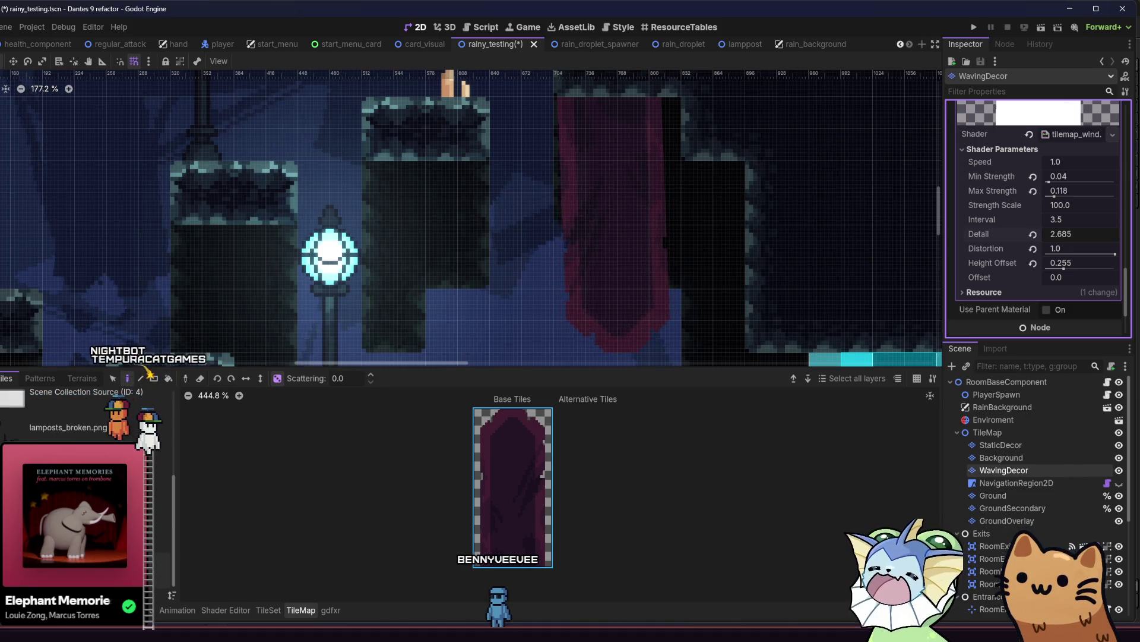
Step: Bring the tilemap_wind shader code back and scroll to getWind, selecting minStrength on the strength line
click(218, 612)
scroll(296, 499, down, 5)
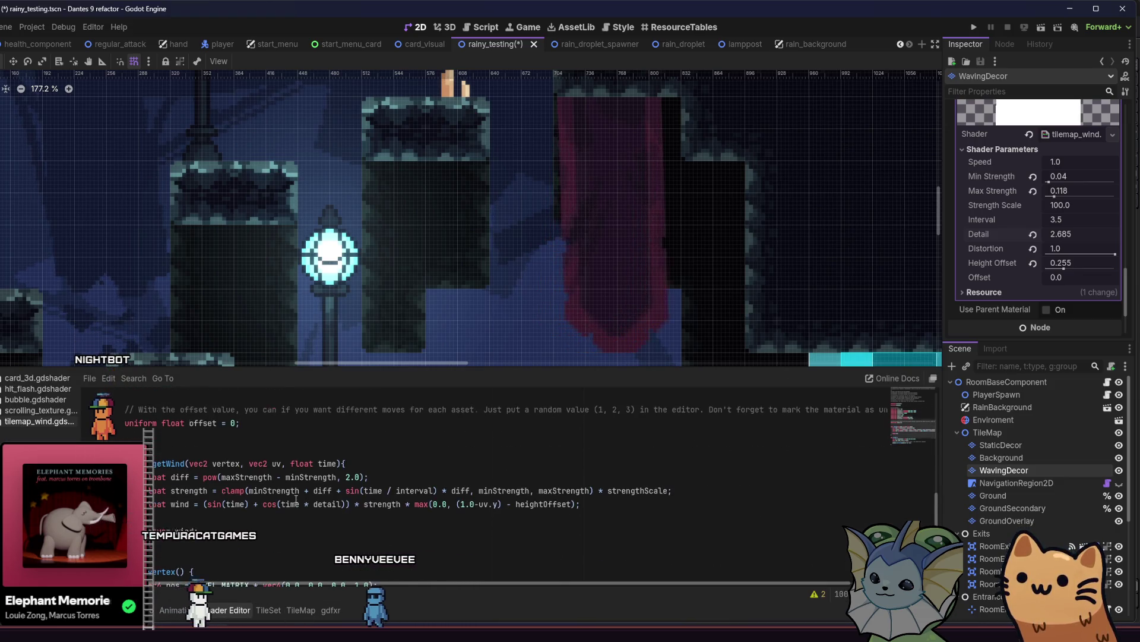
scroll(296, 499, up, 2)
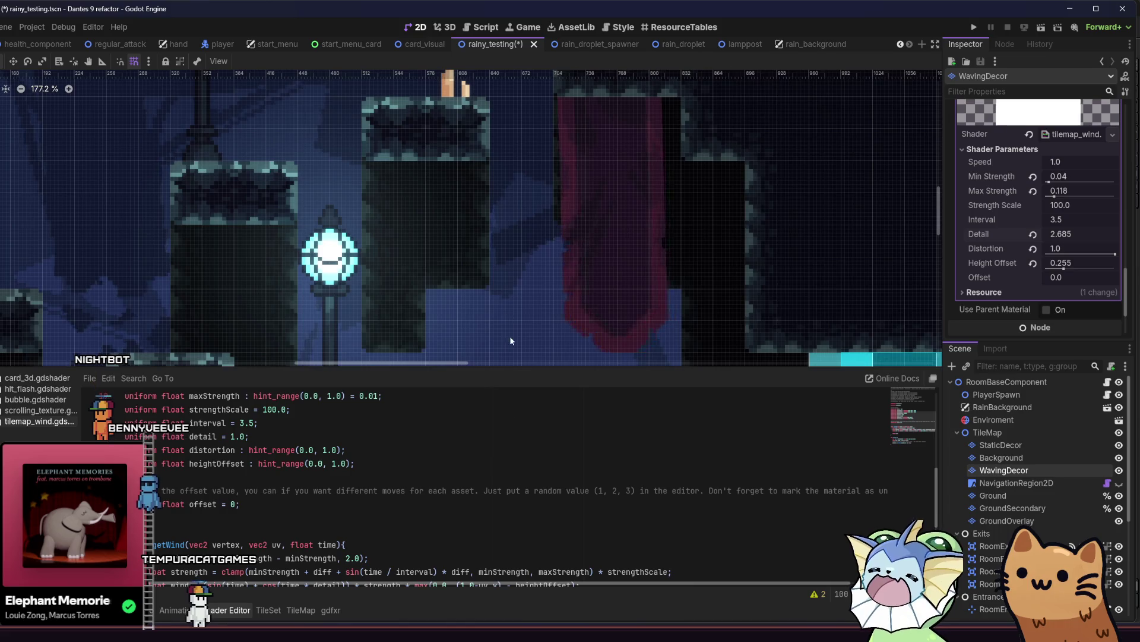
scroll(506, 319, down, 5)
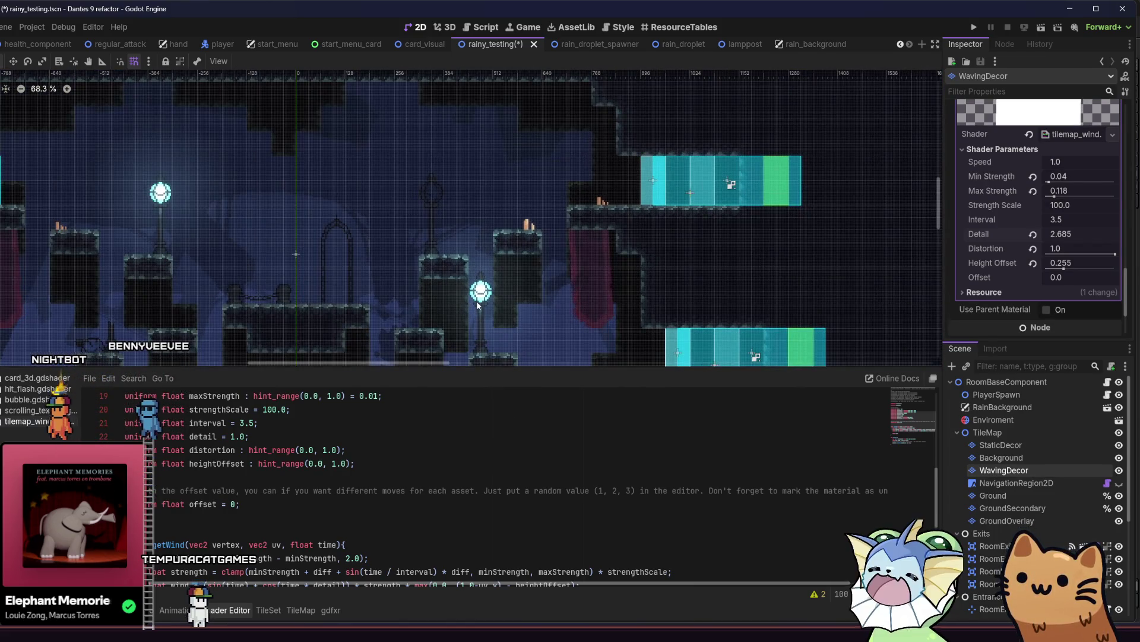
scroll(589, 273, up, 5)
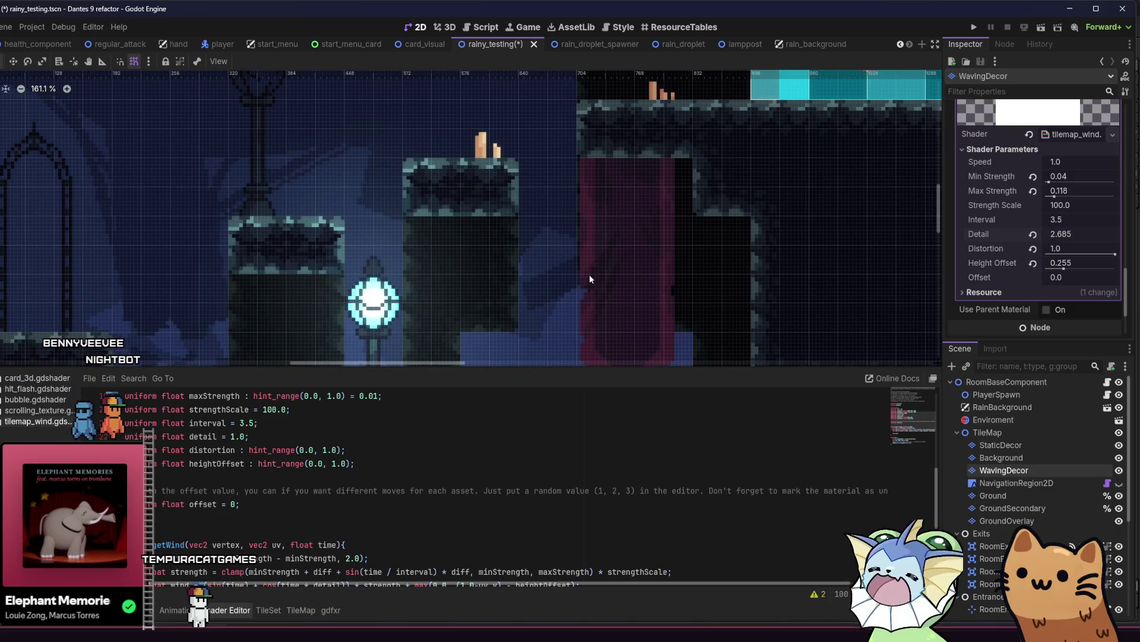
scroll(689, 255, down, 4)
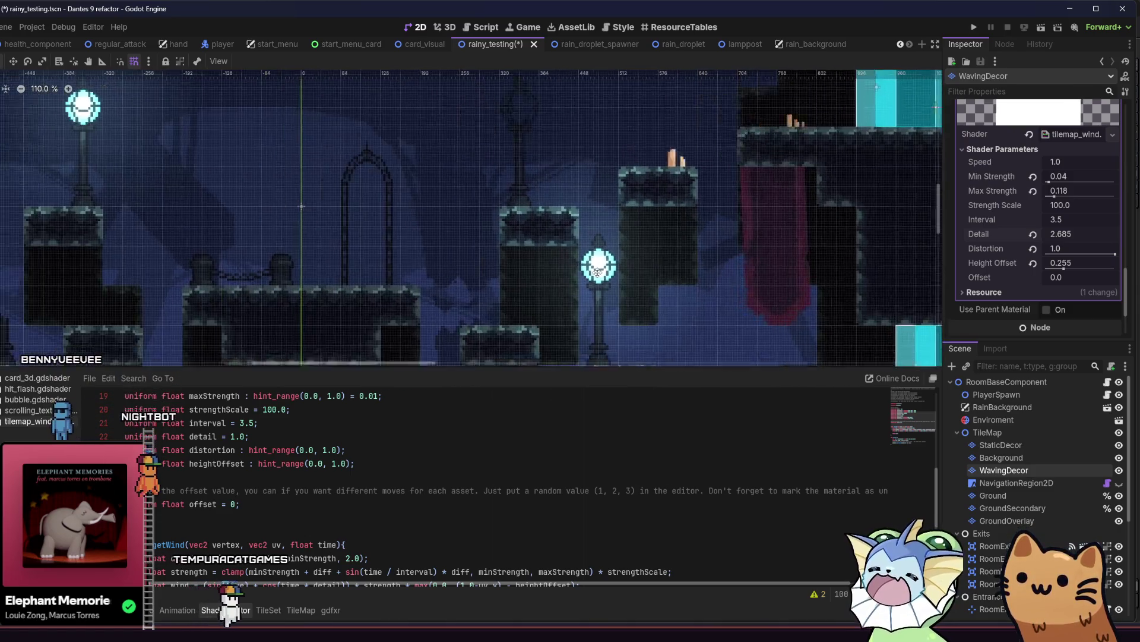
scroll(647, 276, down, 1)
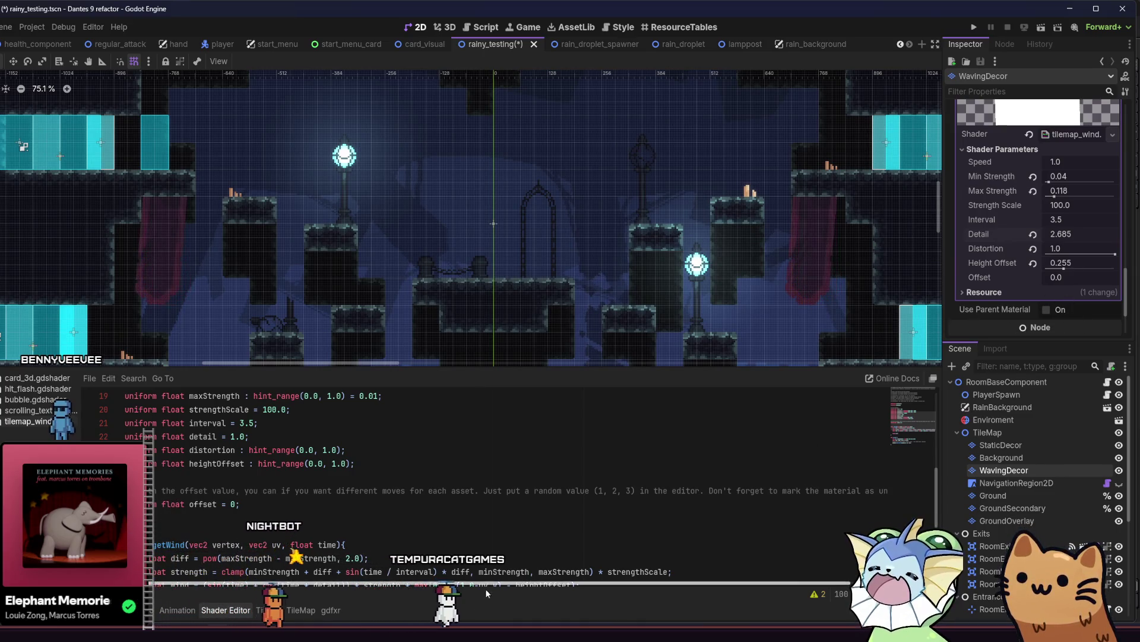
drag(498, 571, 523, 572)
Step: Scroll through the getWind code, clearing and reselecting text on the strength line
scroll(523, 572, down, 4)
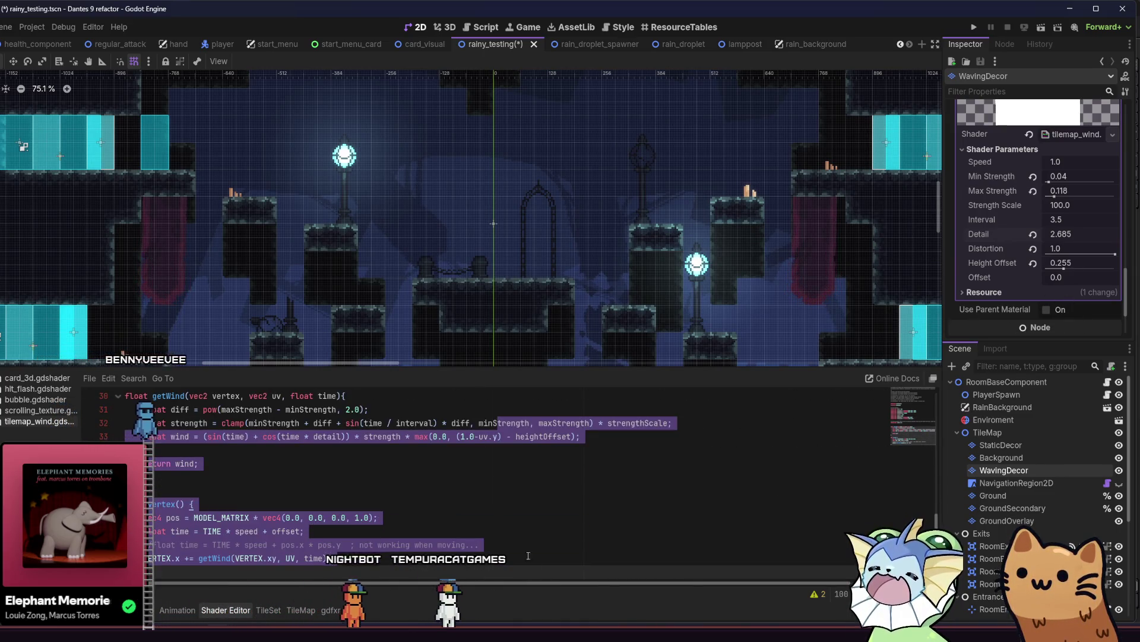
scroll(476, 570, up, 3)
click(475, 504)
drag(483, 582, 565, 584)
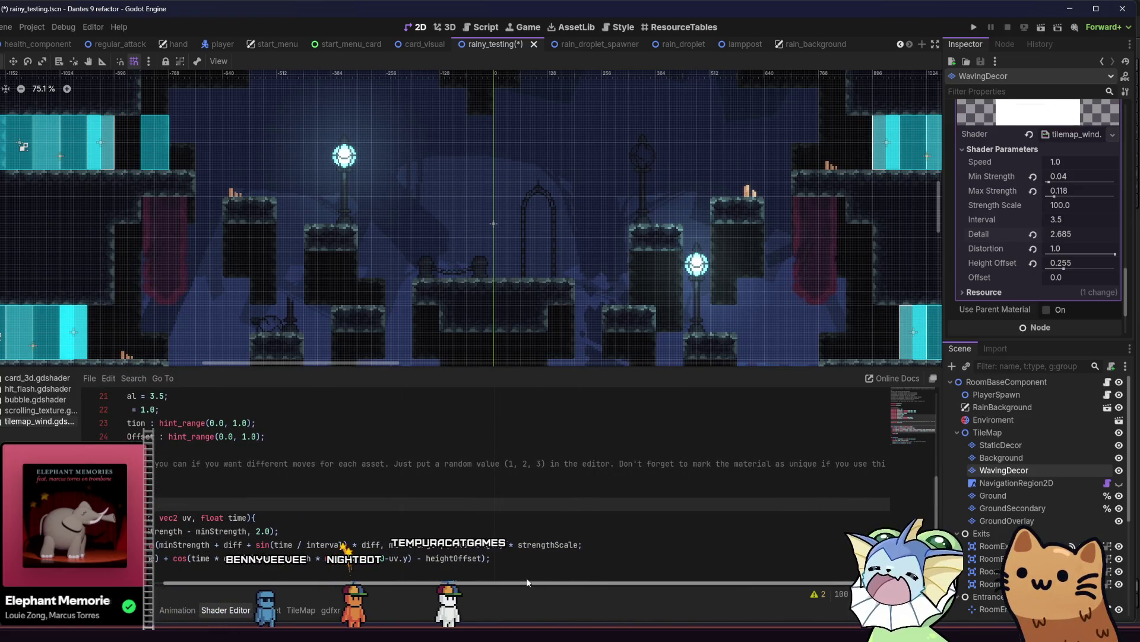
scroll(527, 582, left, 5)
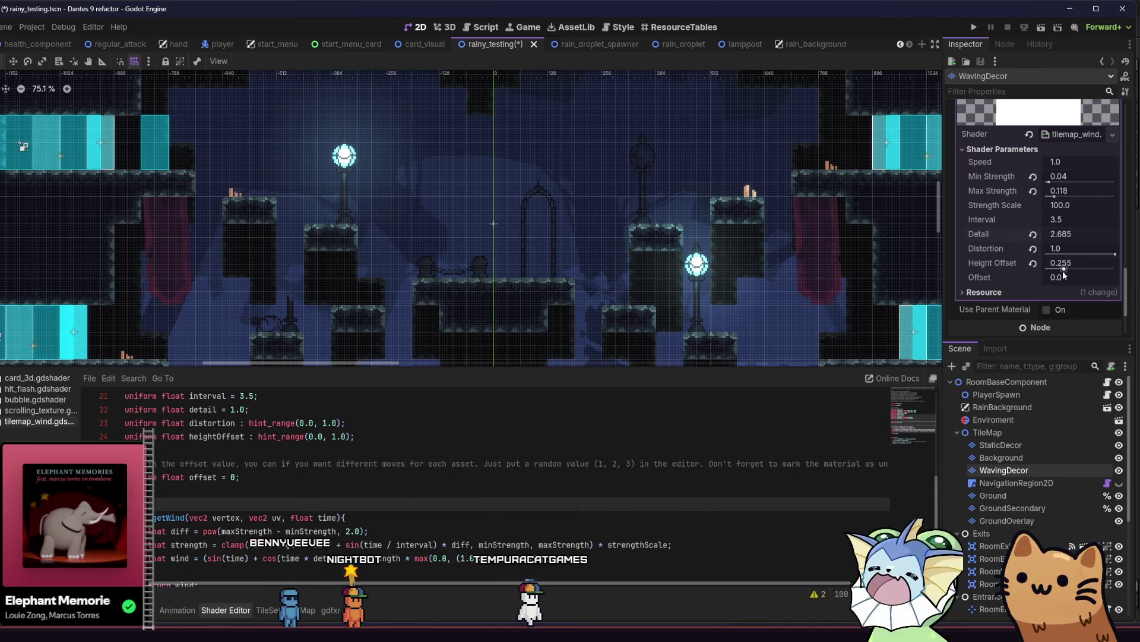
Step: Raise the WavingDecor Offset parameter to 1.0, then revert it to its default 0.0
drag(1060, 277, 1061, 280)
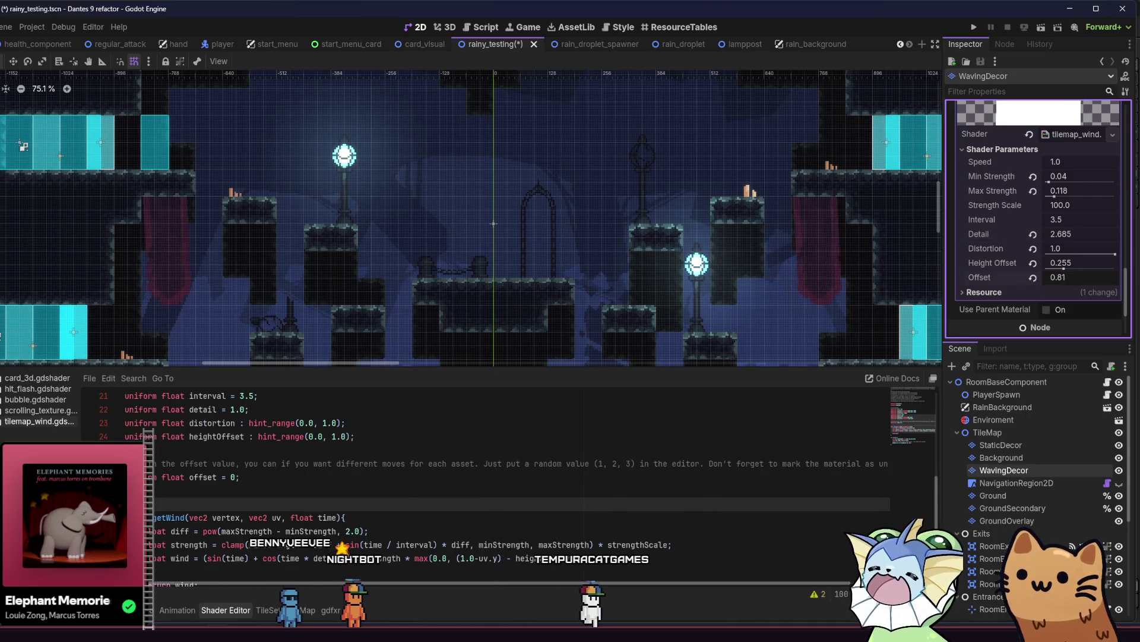
click(1061, 278)
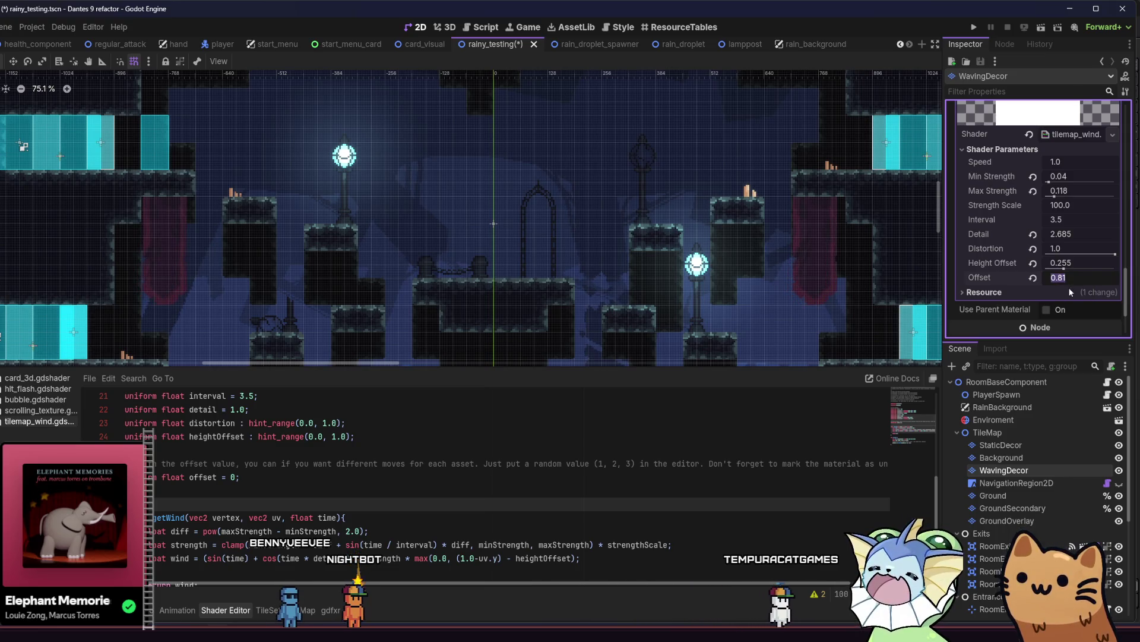
text(1)
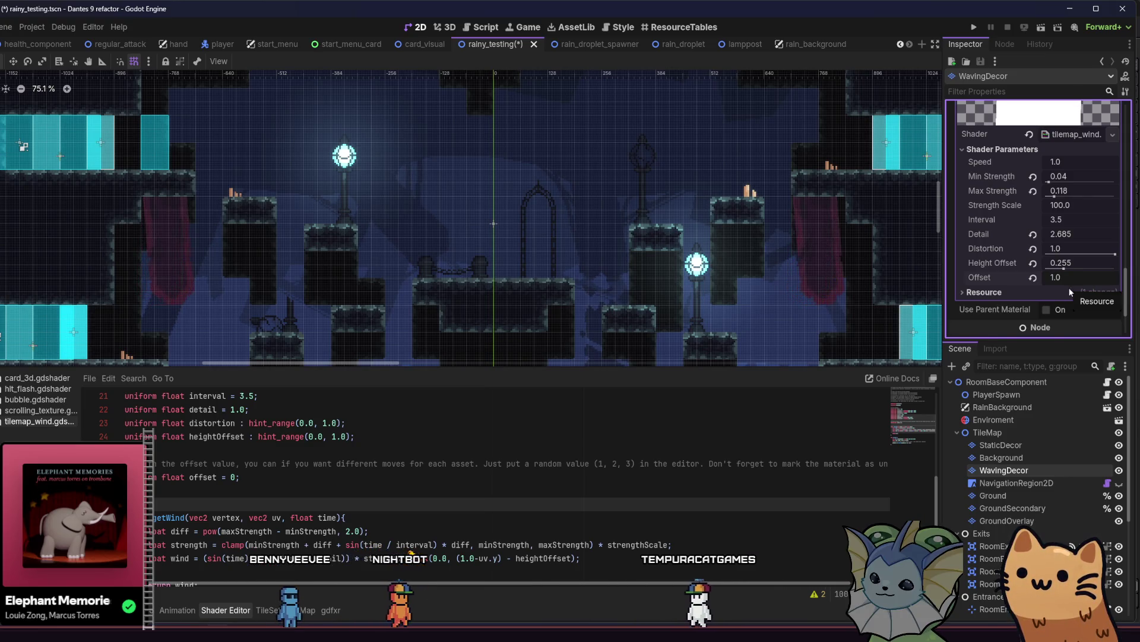
click(1072, 292)
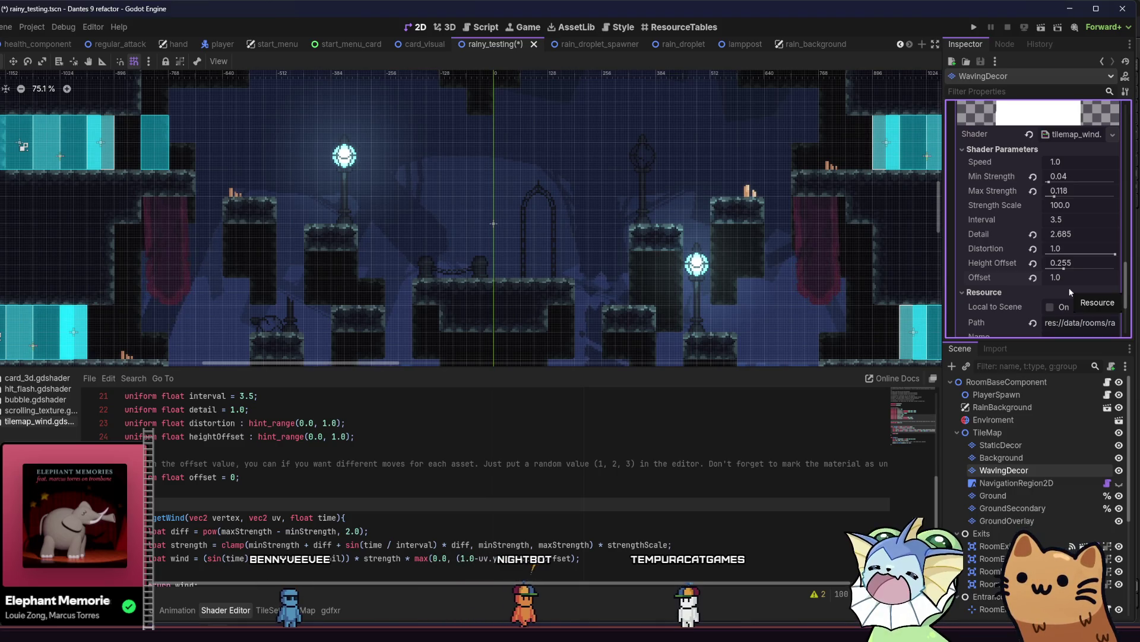
click(1071, 292)
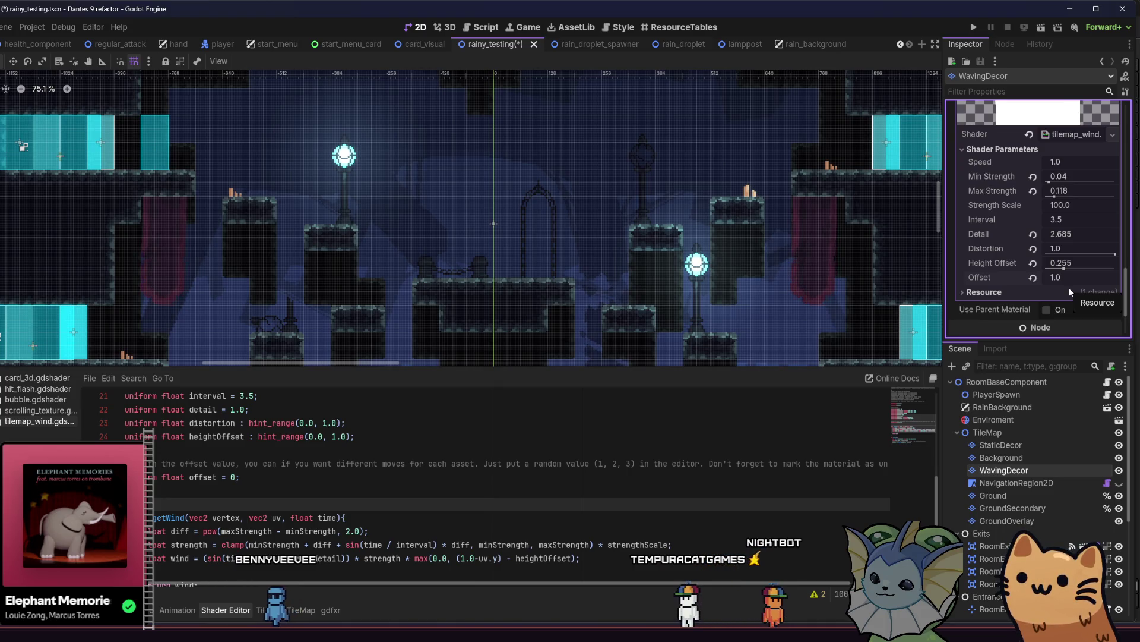
click(1033, 277)
Step: Drop Distortion to 0.0 and back to 1.0, then raise Max Strength to 0.942
scroll(799, 236, up, 5)
drag(765, 234, 534, 188)
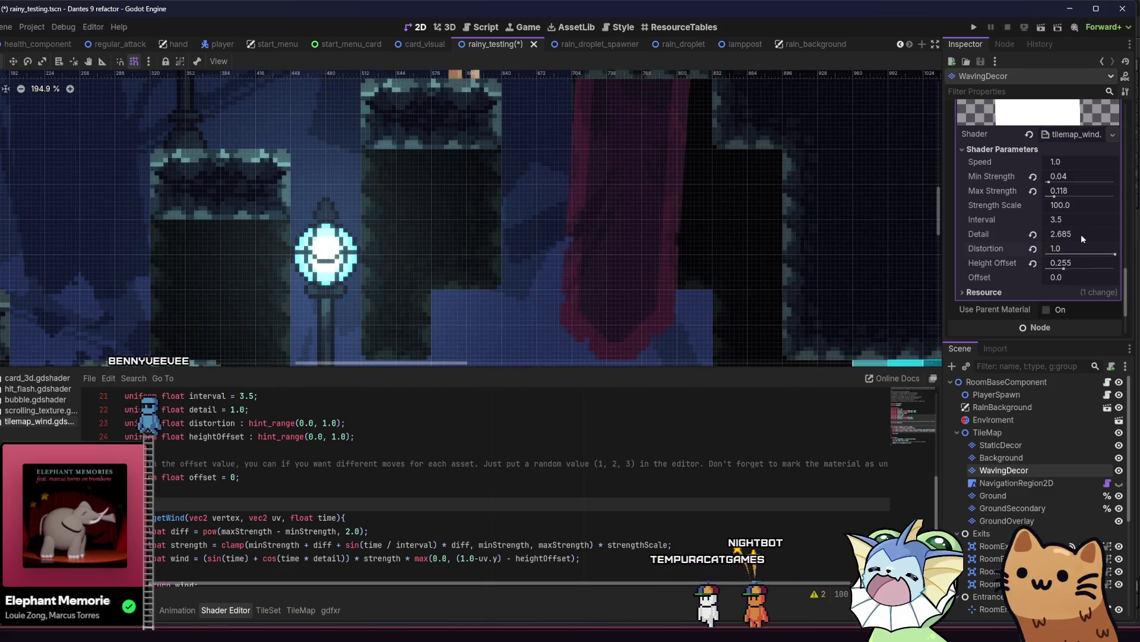
drag(1117, 252, 1046, 254)
scroll(509, 424, up, 7)
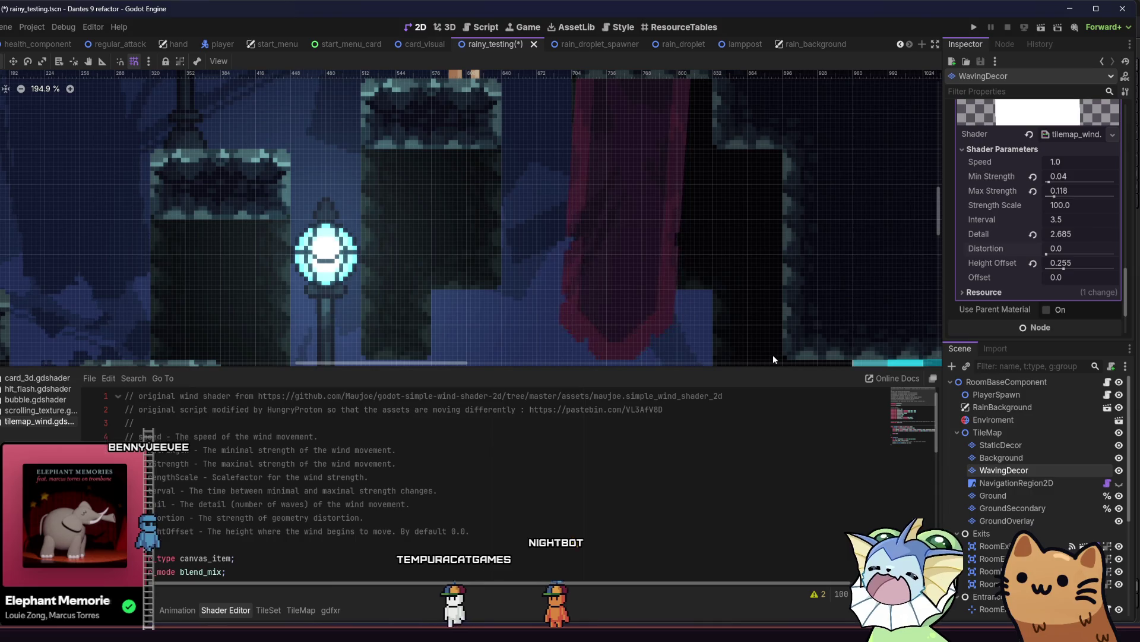
drag(754, 233, 683, 235)
drag(1046, 254, 1116, 255)
scroll(686, 234, down, 1)
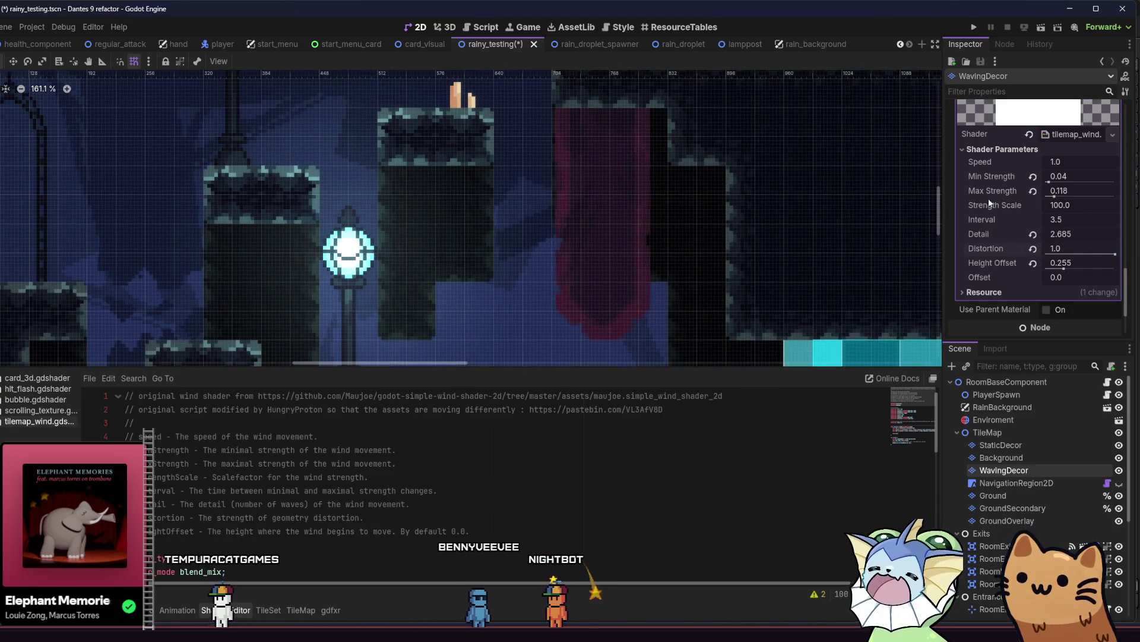
drag(1056, 197, 1112, 197)
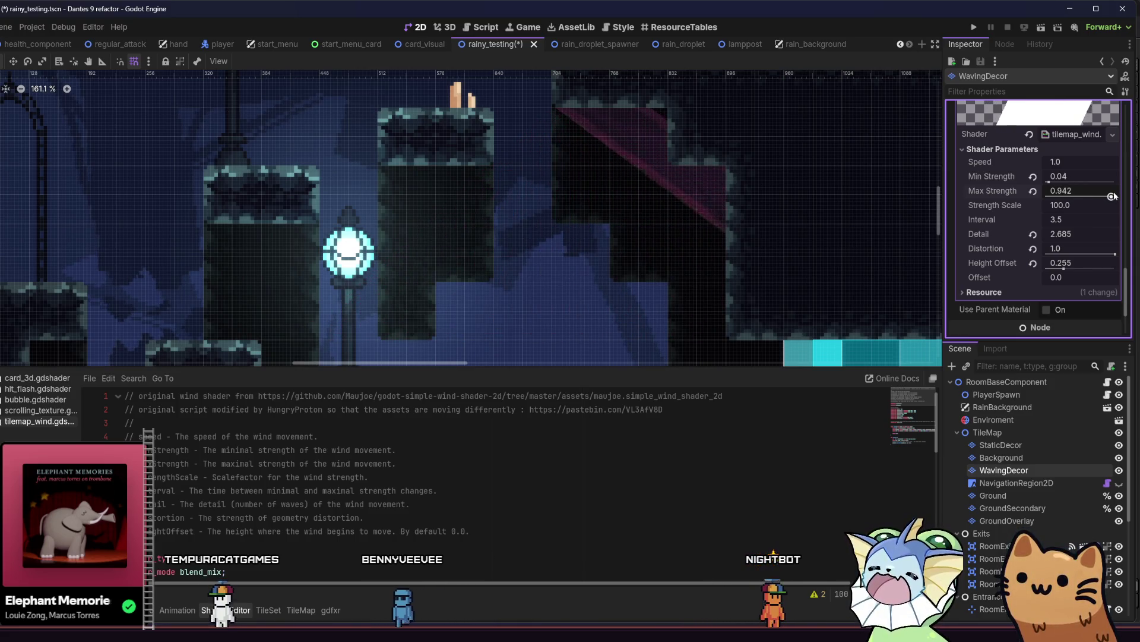
Step: Undo the Max Strength change and drag Detail and Max Strength back down to 0.118
key(ctrl+z)
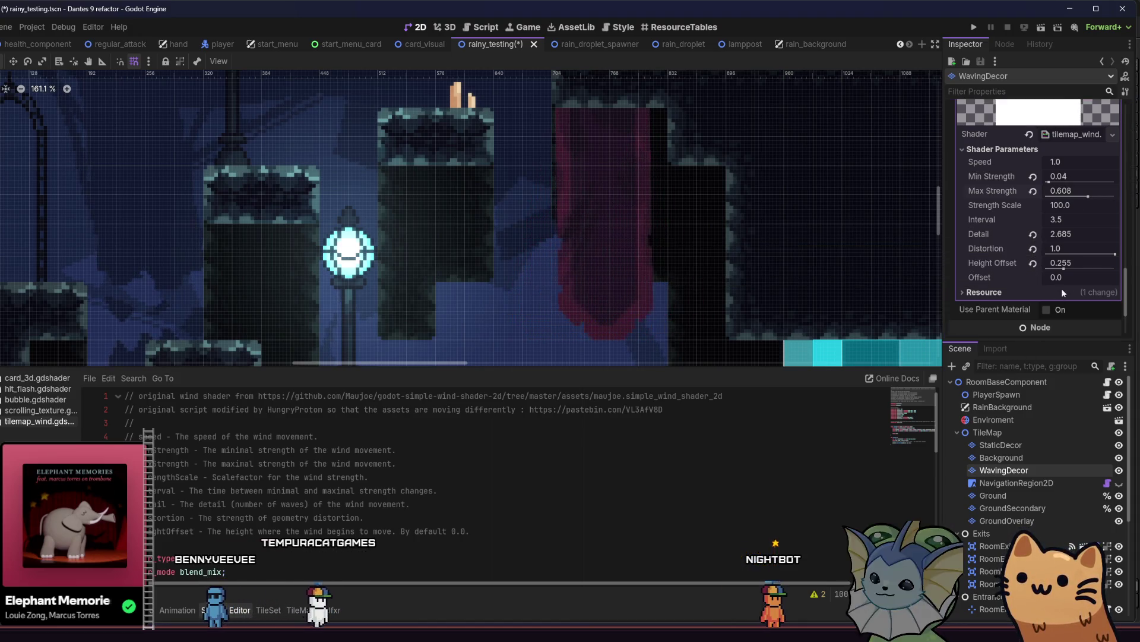
click(1051, 235)
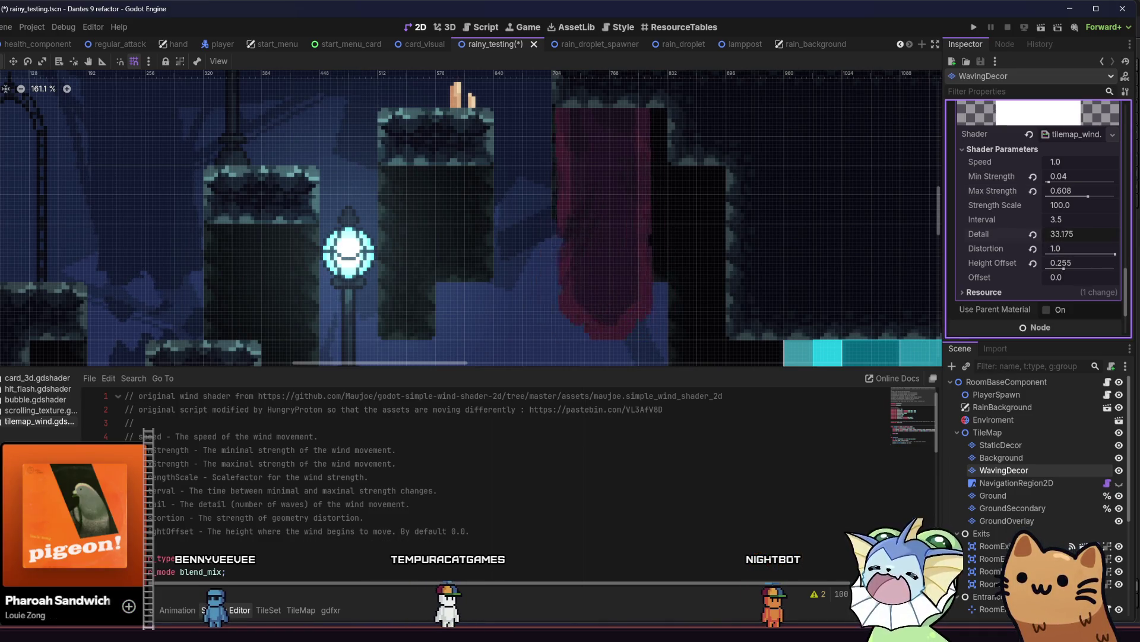
drag(1058, 235, 772, 269)
scroll(971, 192, up, 4)
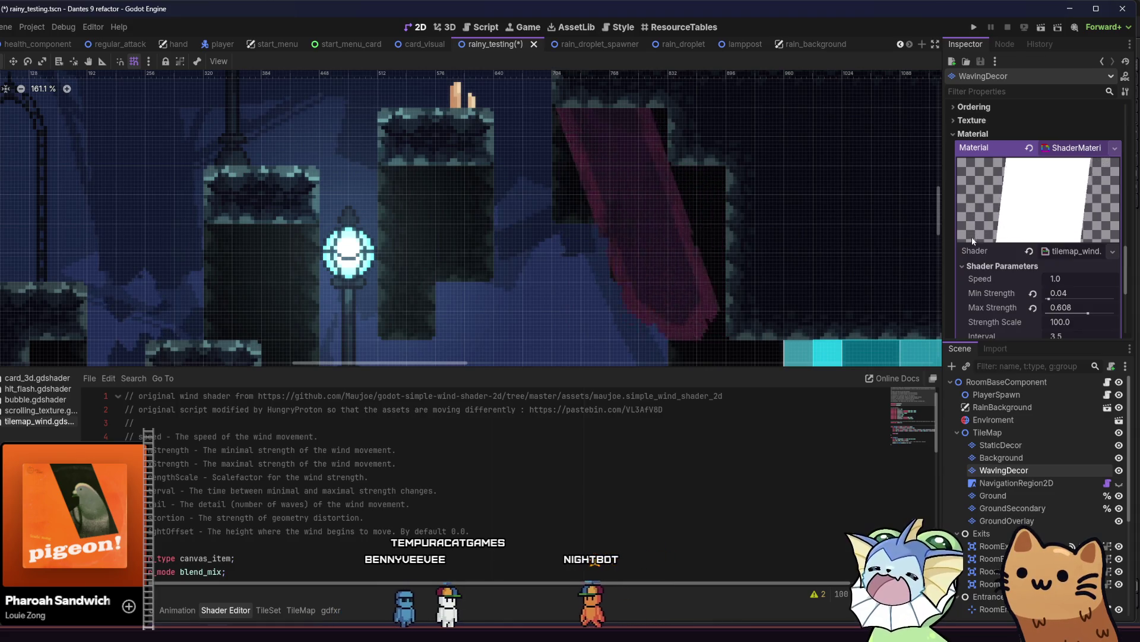
drag(1088, 313, 1054, 313)
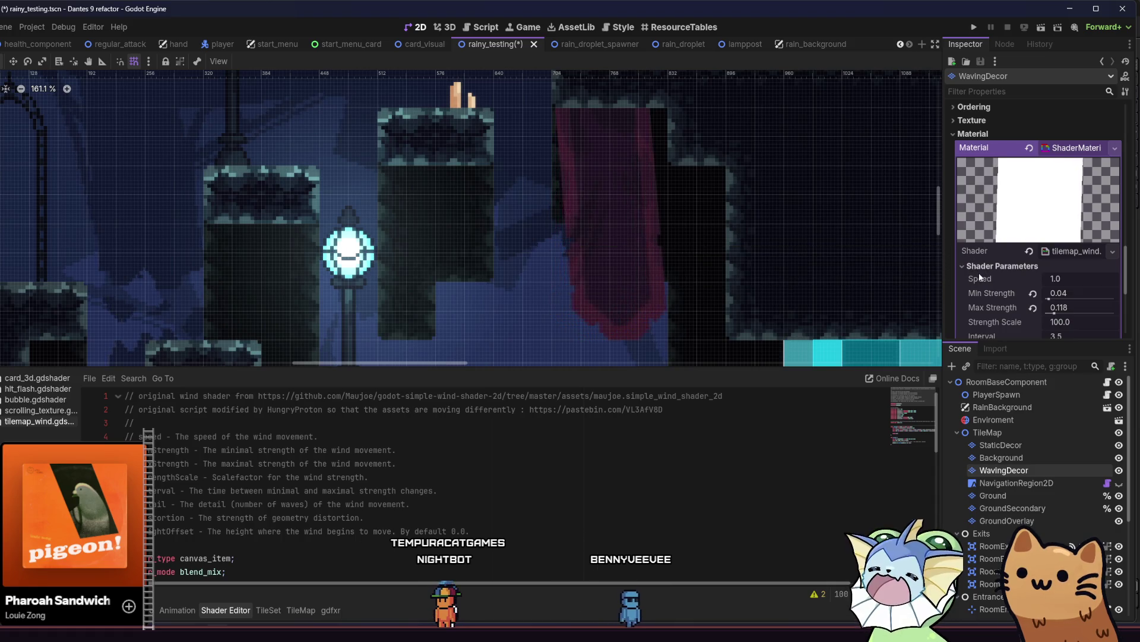
scroll(980, 275, down, 3)
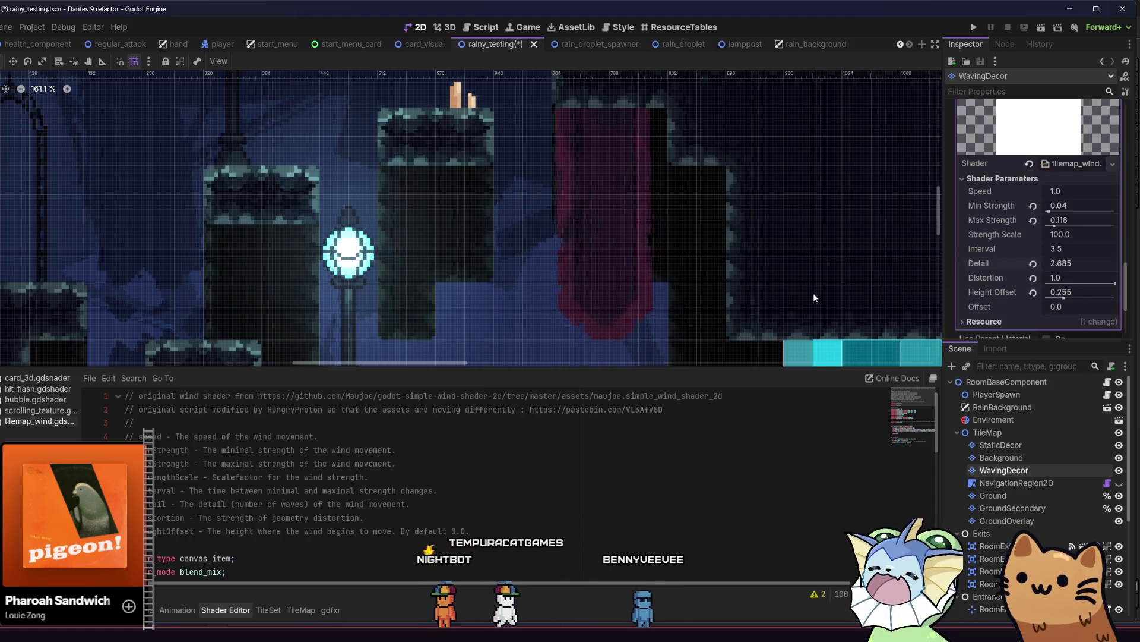
Step: Undo the remaining parameter edits back to saved values and save rainy_testing.tscn
key(ctrl+z)
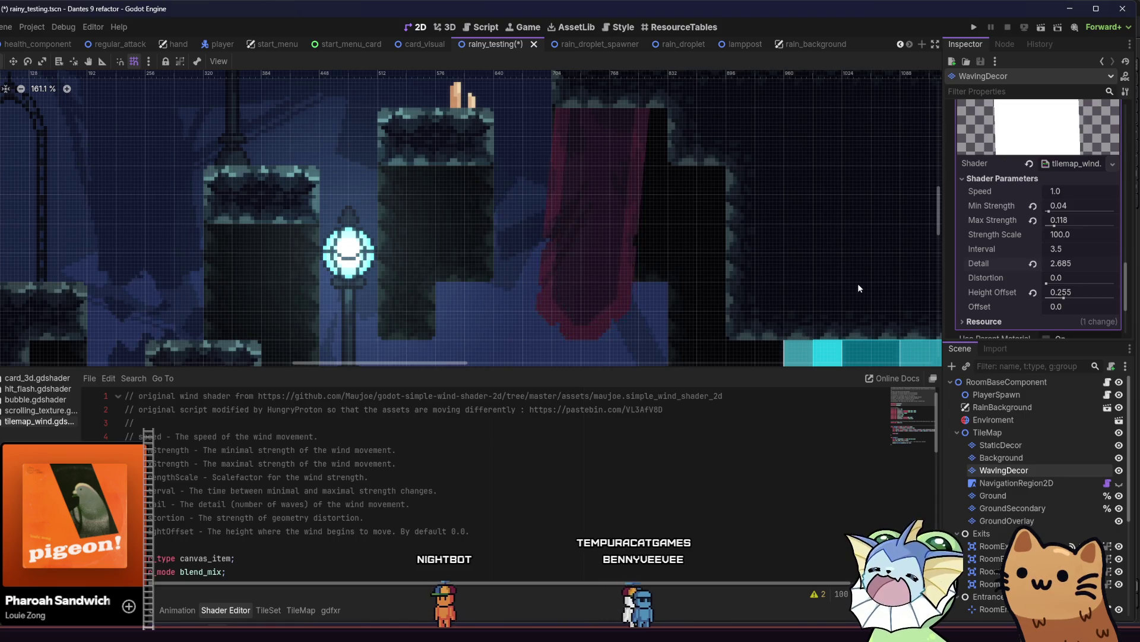
key(ctrl+shift+z)
key(ctrl+shift+z)
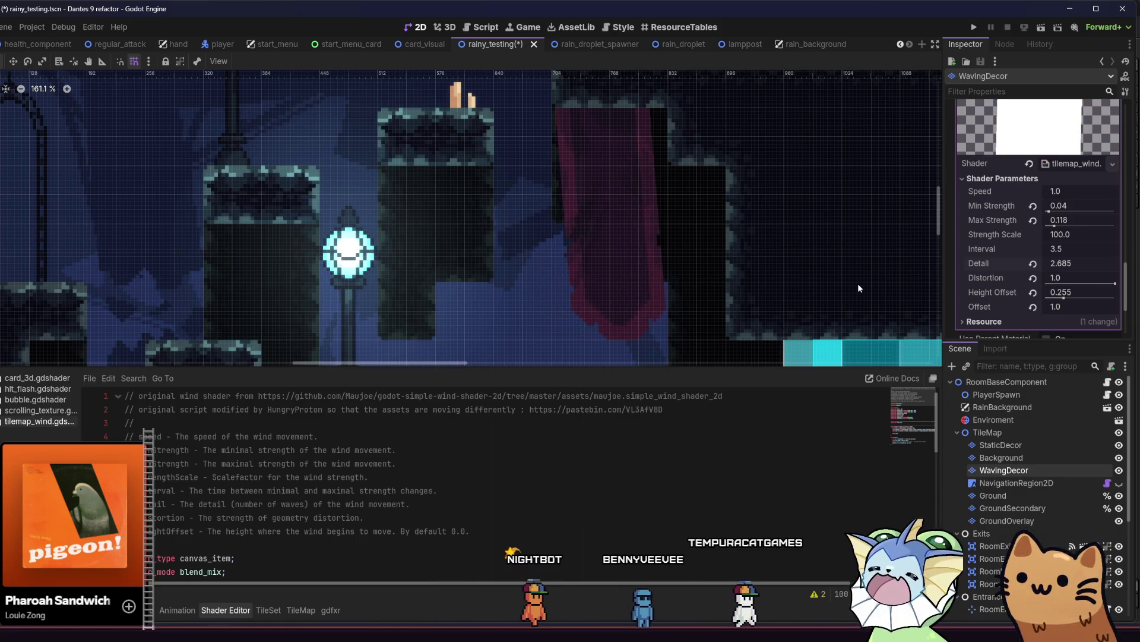
key(ctrl+z)
key(ctrl+z)
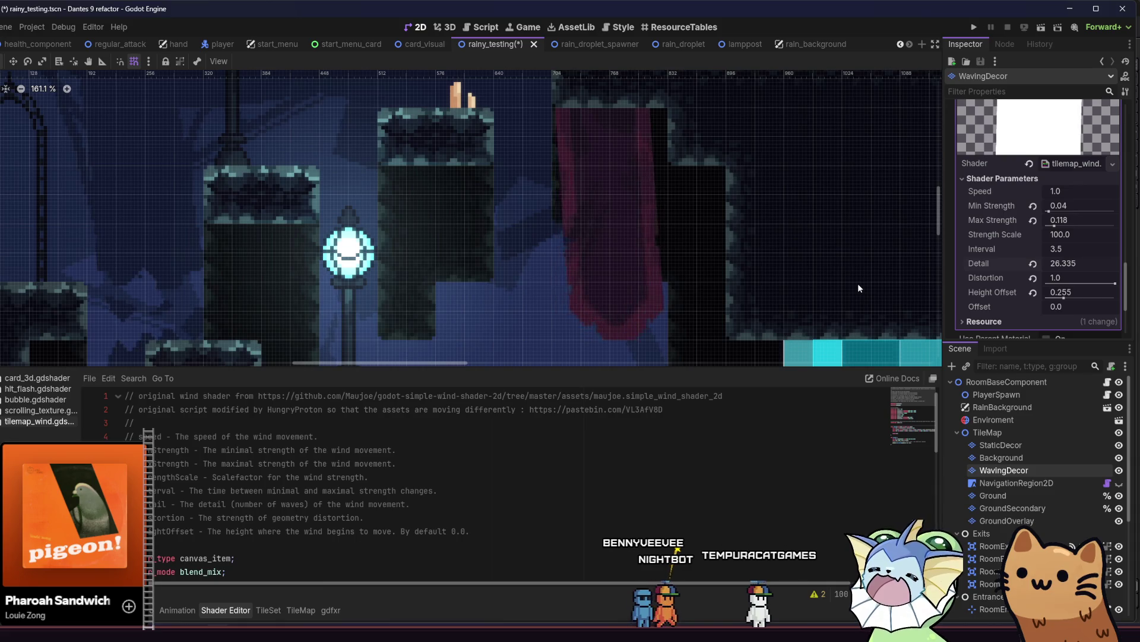
key(ctrl+z)
key(ctrl+z)
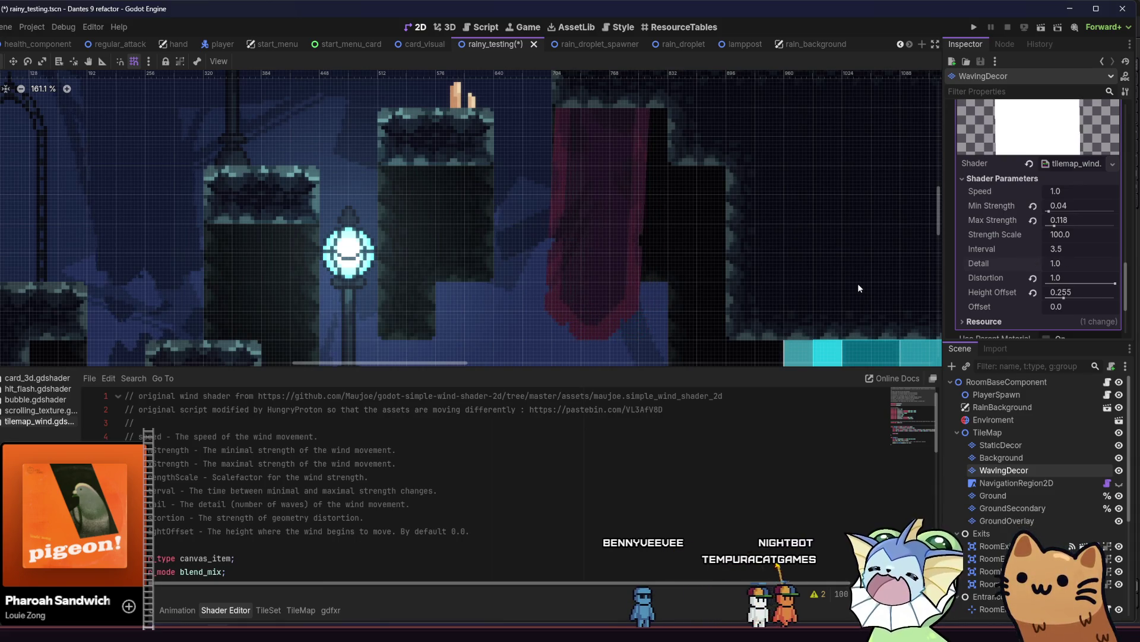
key(ctrl+s)
scroll(486, 511, down, 10)
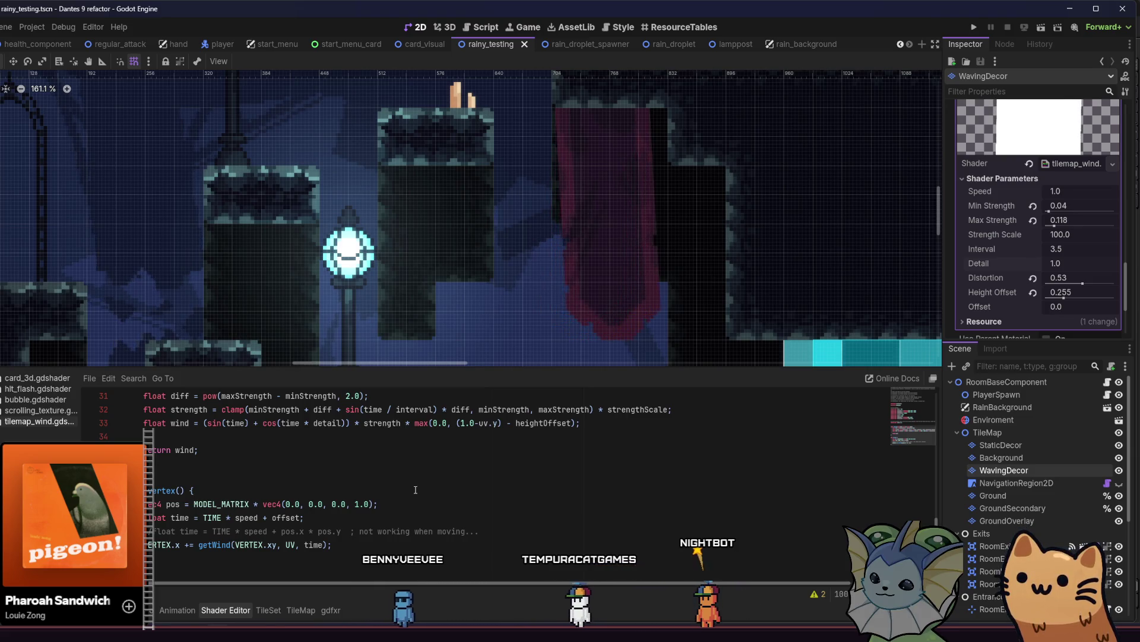
Step: Scroll to getWind and highlight heightOffset to see where the wind line uses it
scroll(368, 502, up, 2)
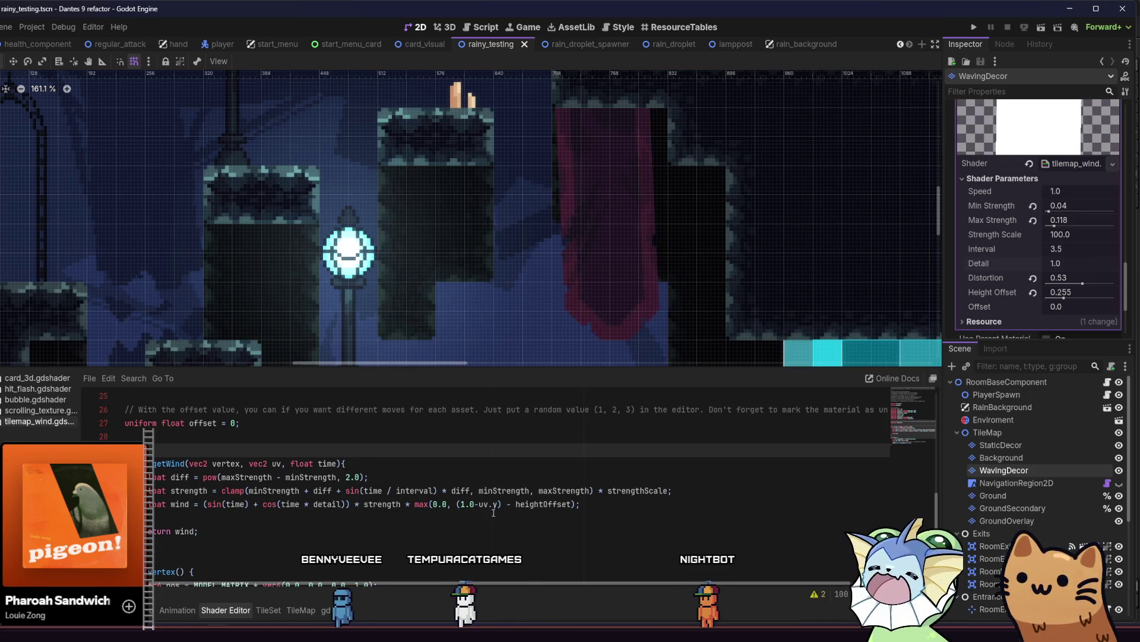
double_click(543, 504)
scroll(537, 471, up, 2)
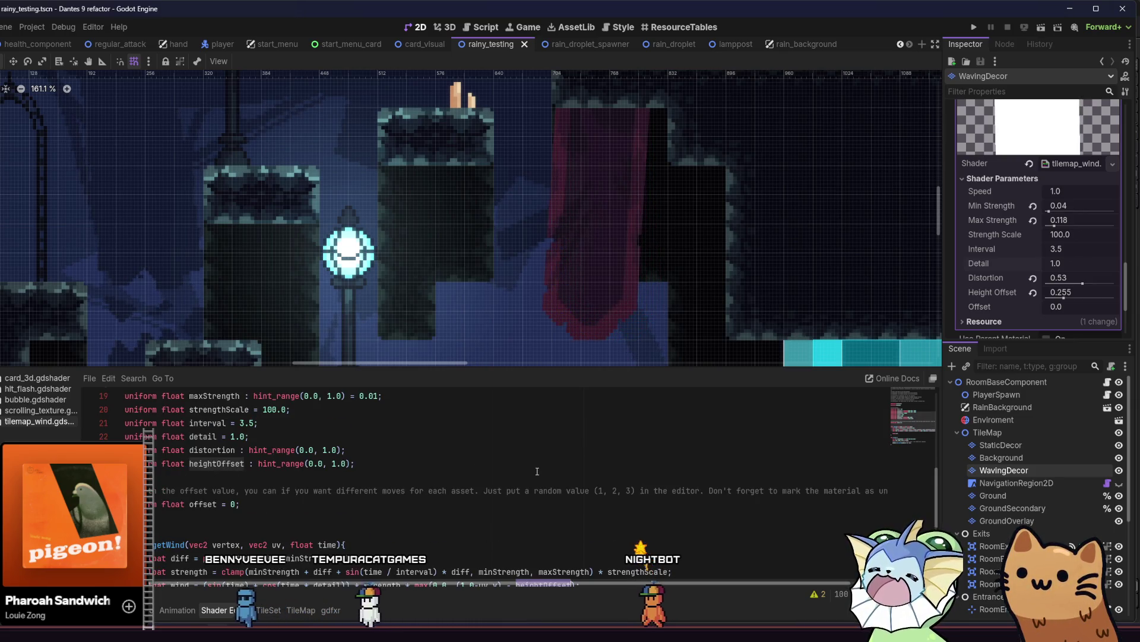
scroll(537, 471, down, 2)
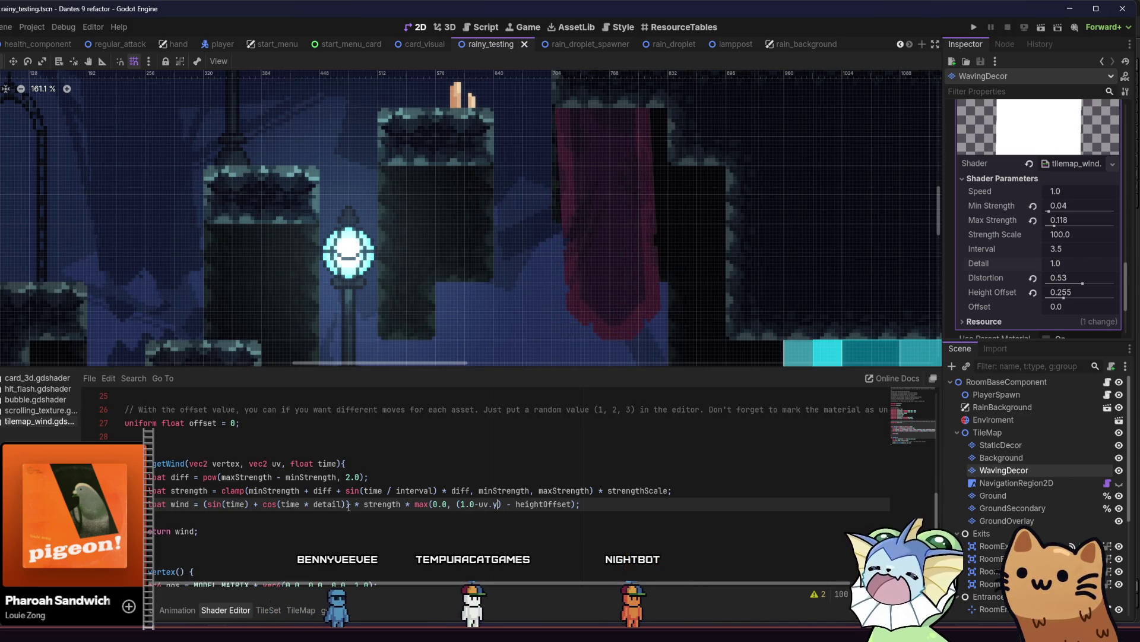
scroll(348, 507, down, 2)
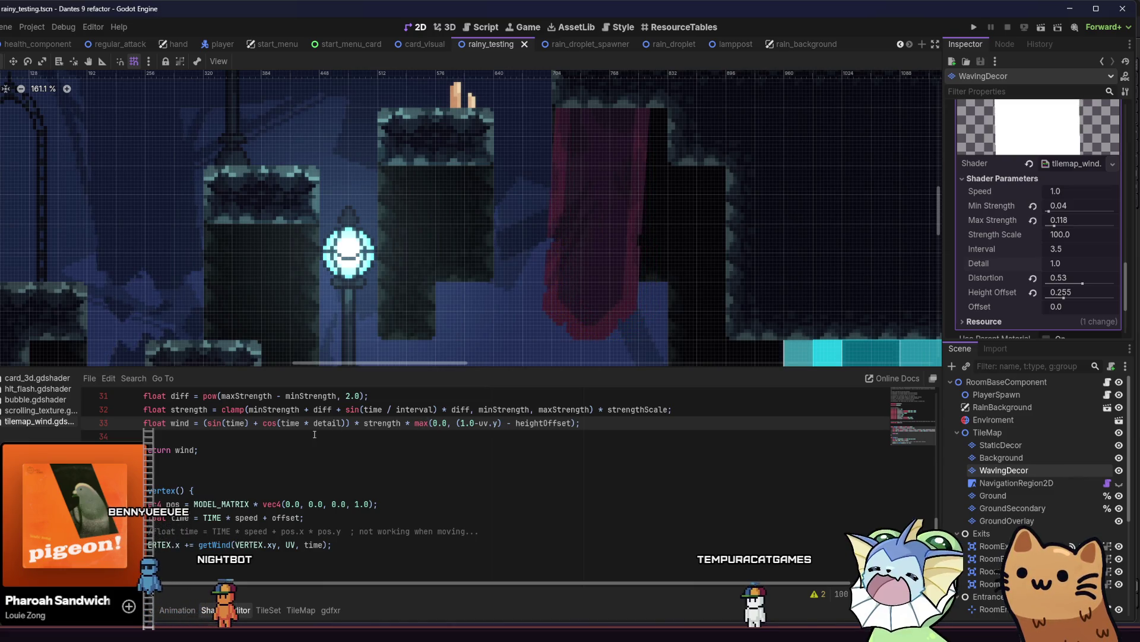
scroll(342, 435, up, 1)
Step: Add a +uv.y term after the cosine term on the wind line and save
click(342, 463)
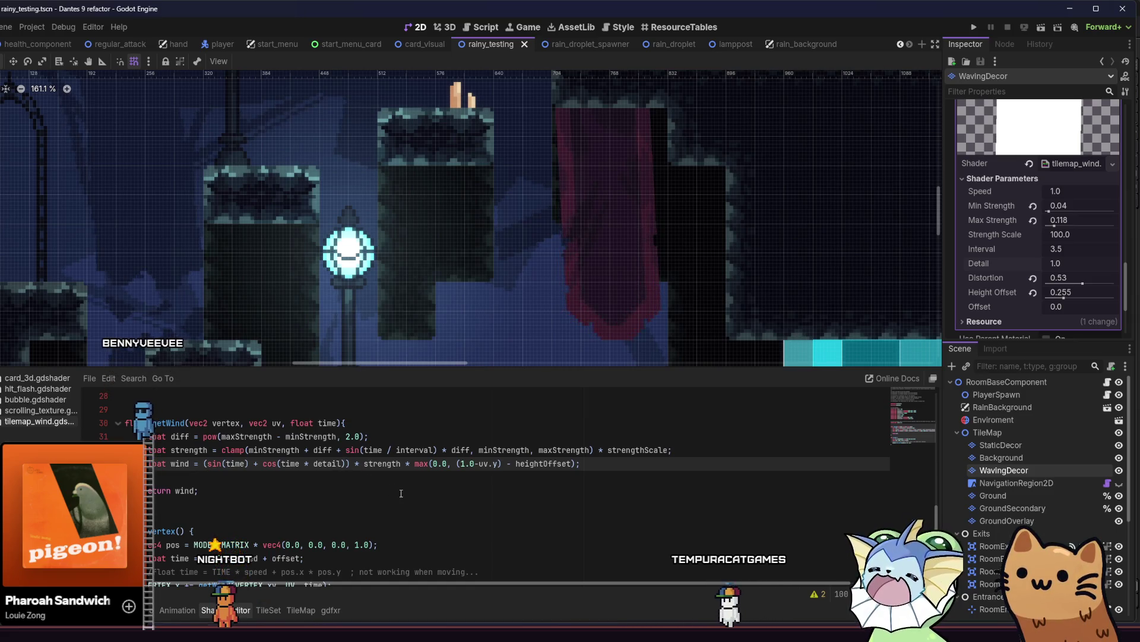
text(+uv.7)
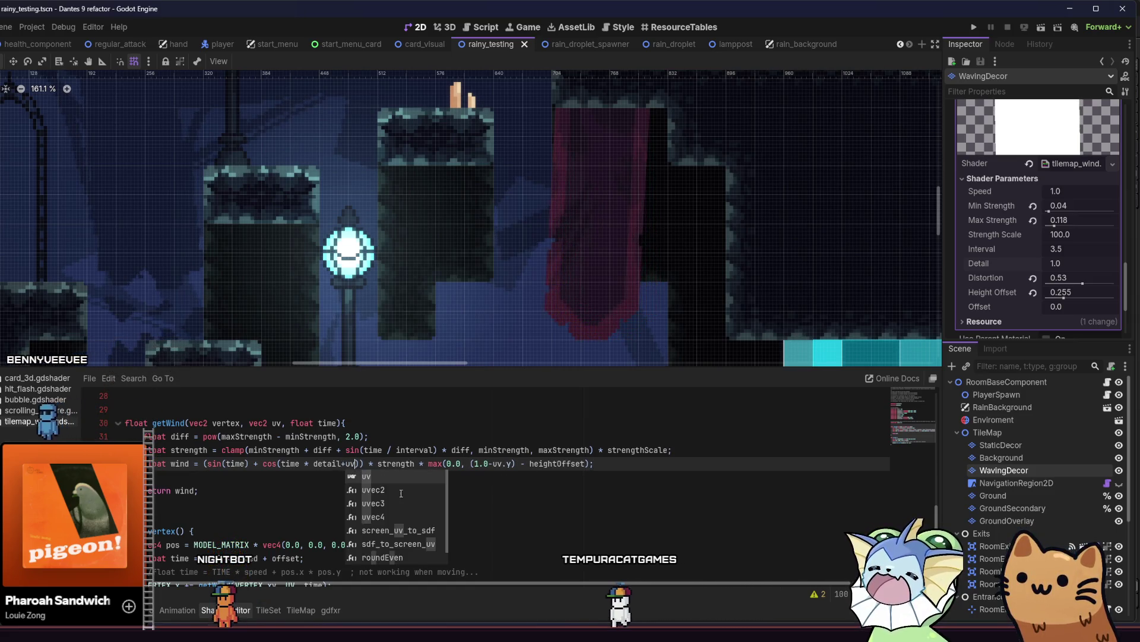
key(BackSpace)
text(y)
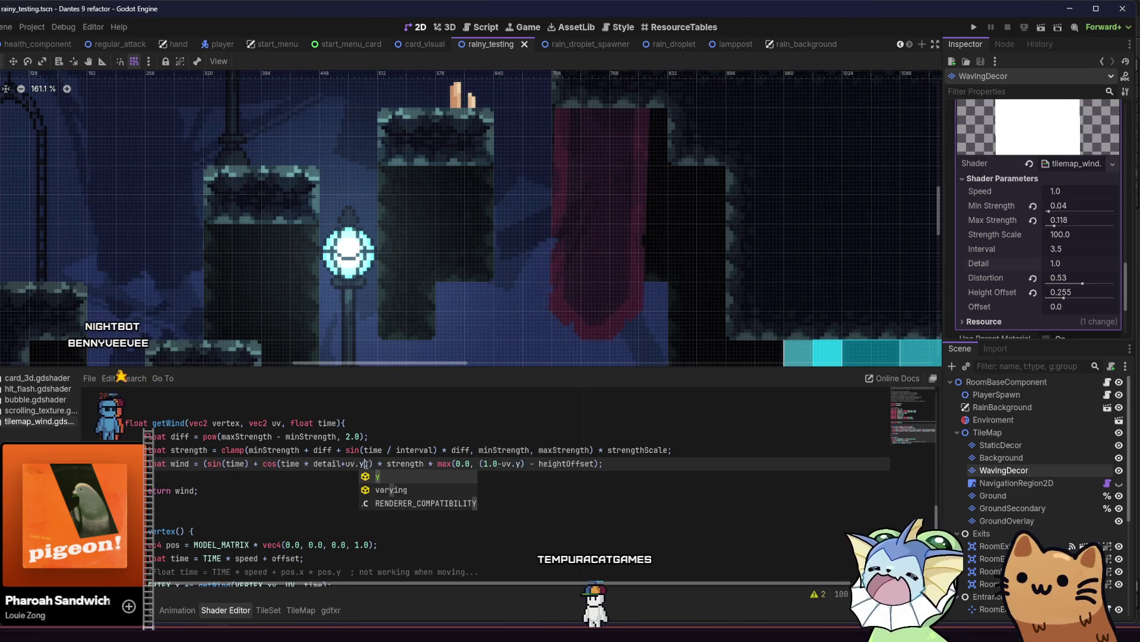
text())
drag(365, 463, 343, 466)
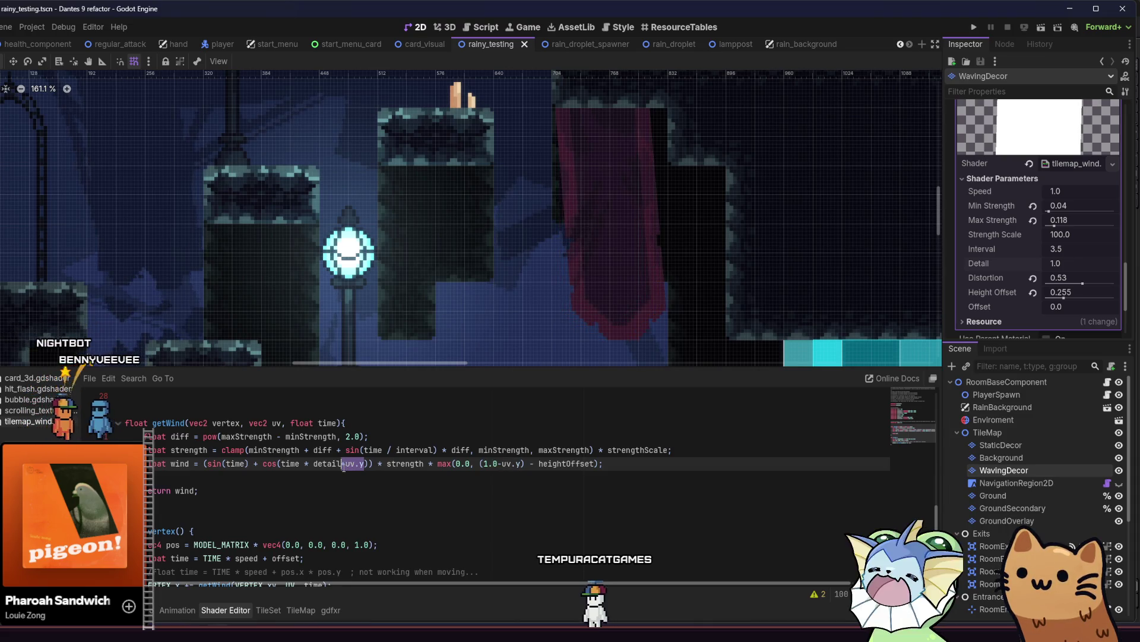
key(BackSpace)
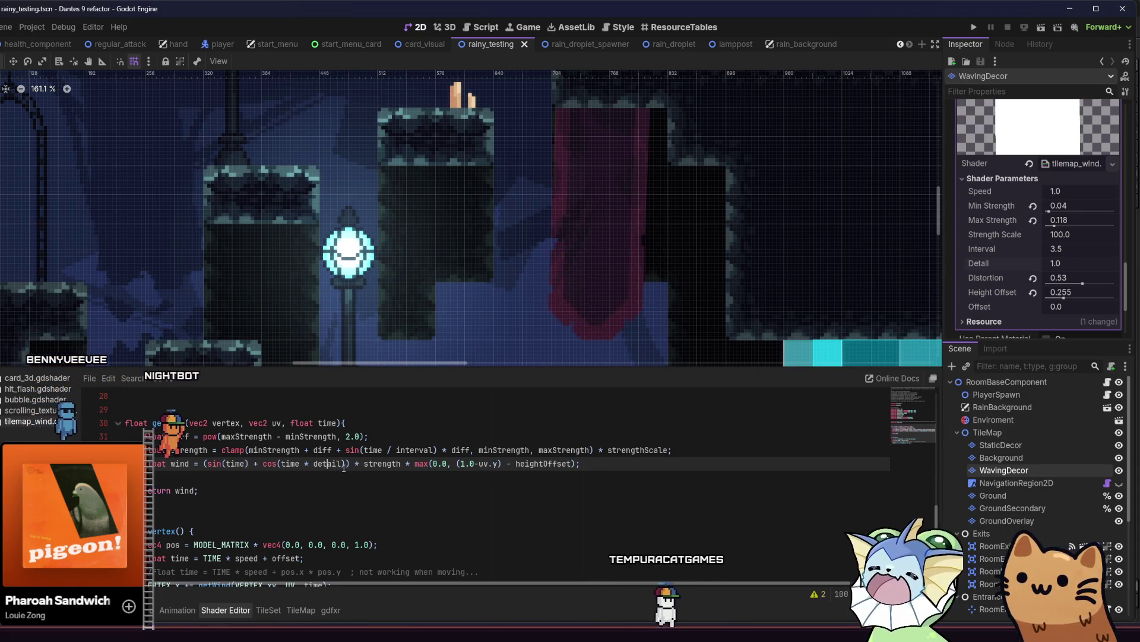
key(Left)
key(Left)
key(Left)
key(Right)
key(Right)
key(Right)
text(+uv.y)
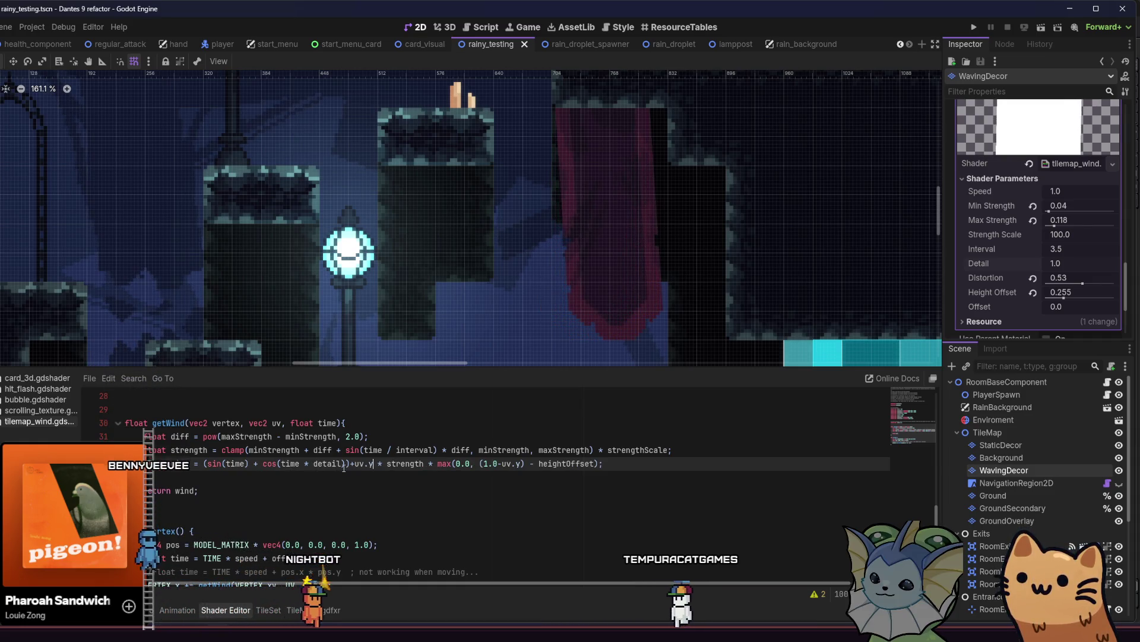
key(ctrl+s)
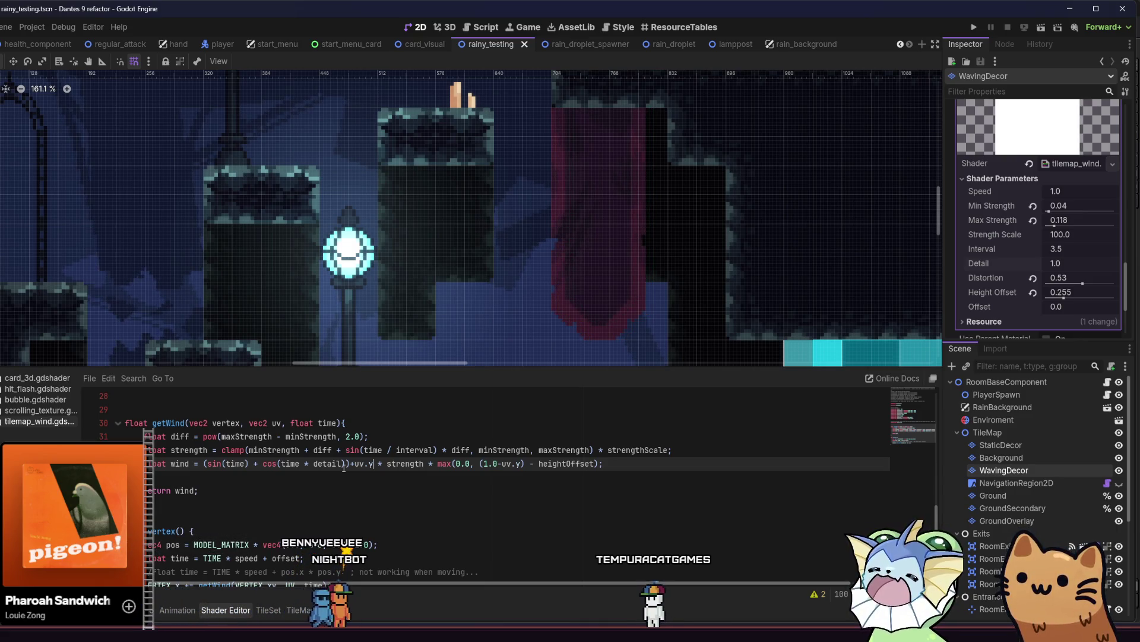
Step: Change the plus before uv.y to multiplication, save, then delete the uv.y factor
key(shift+Left)
key(shift+Left)
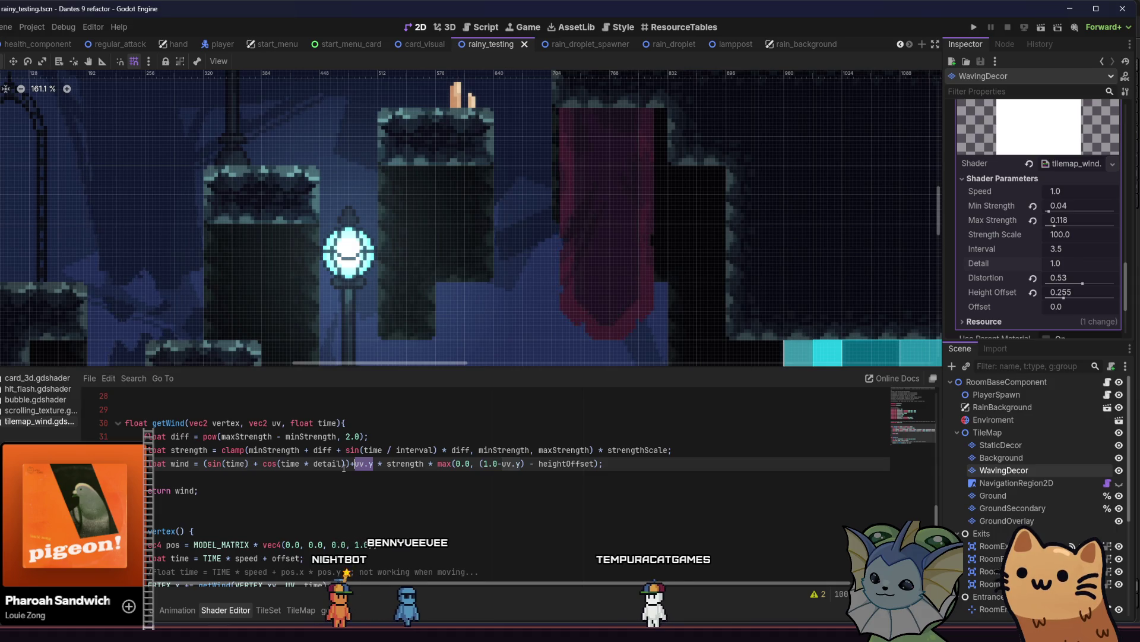
key(BackSpace)
text(*)
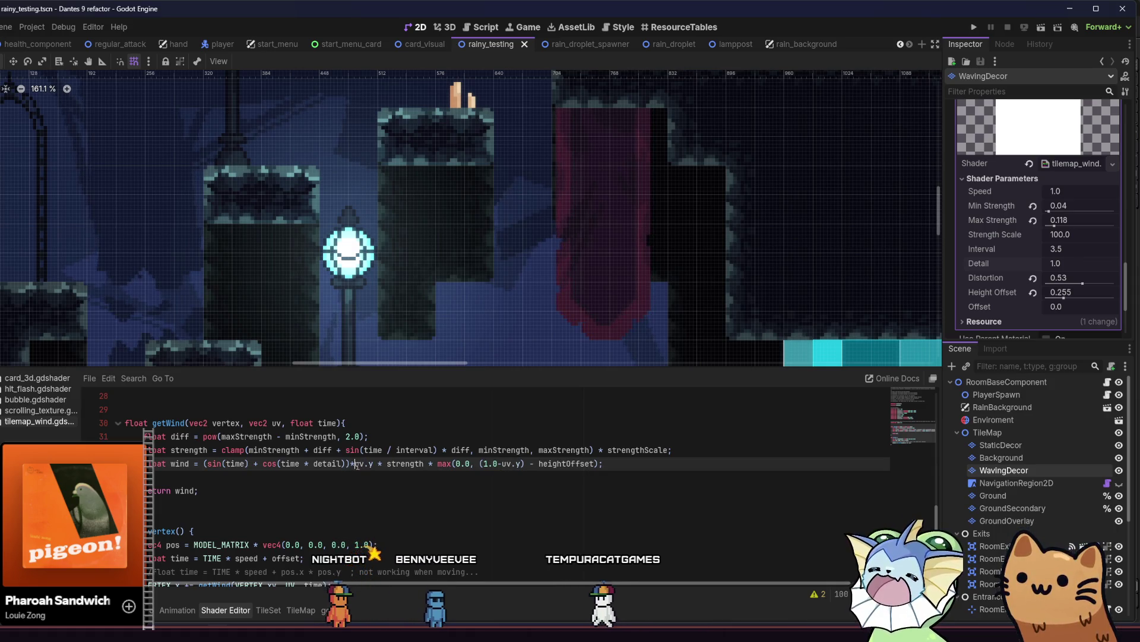
key(ctrl+s)
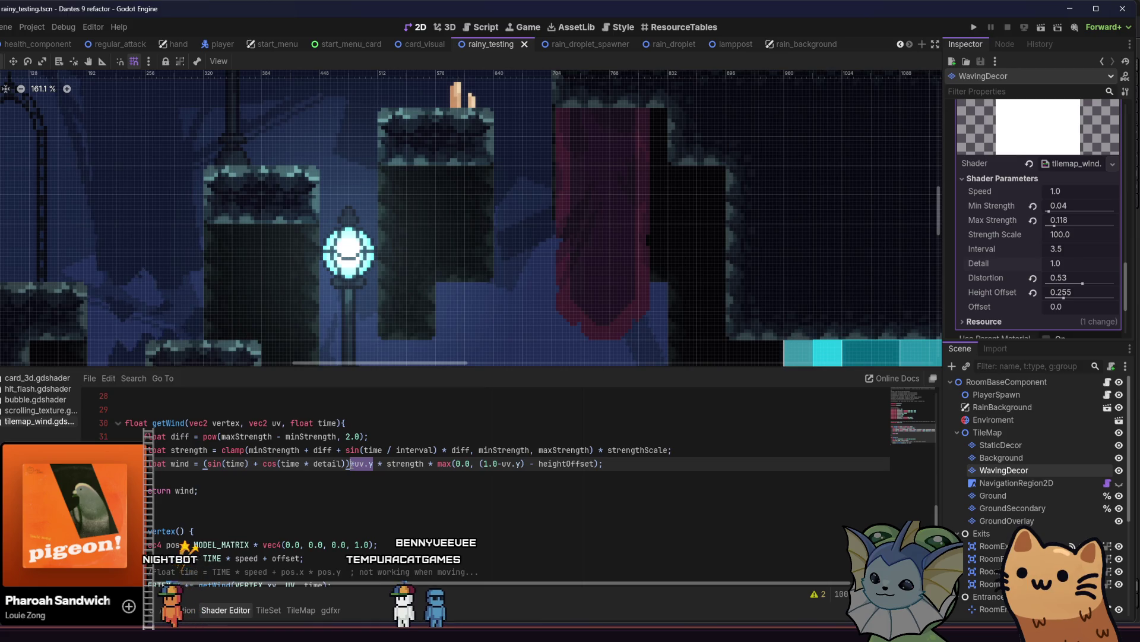
key(BackSpace)
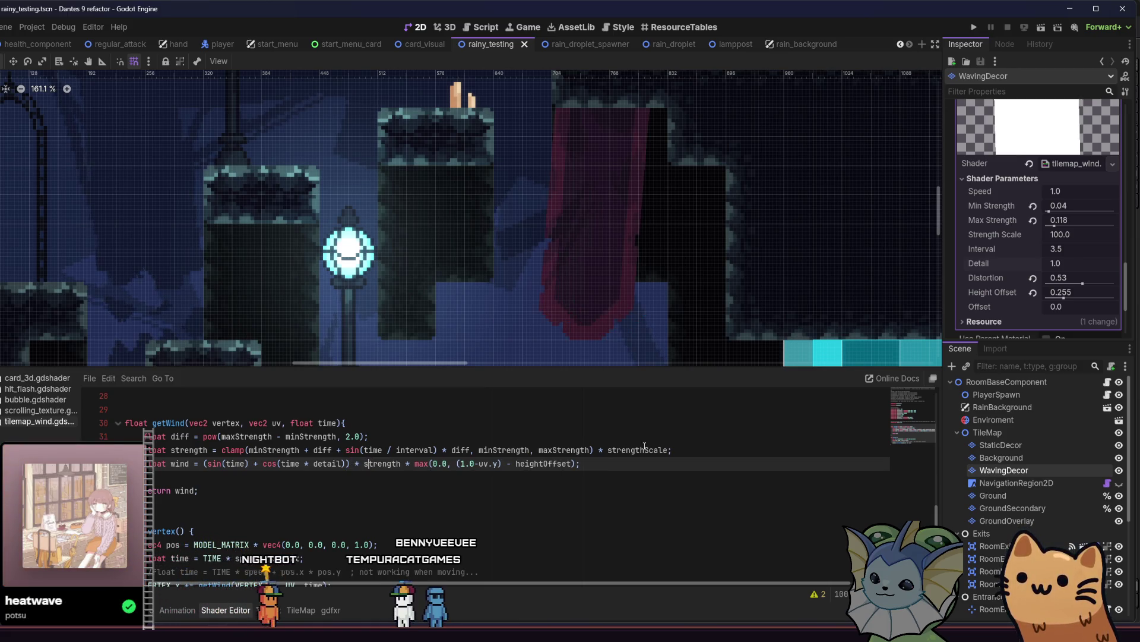
Step: Append uv.y to the strength line, first multiplied then added, saving each try
click(660, 450)
text(*uv.y)
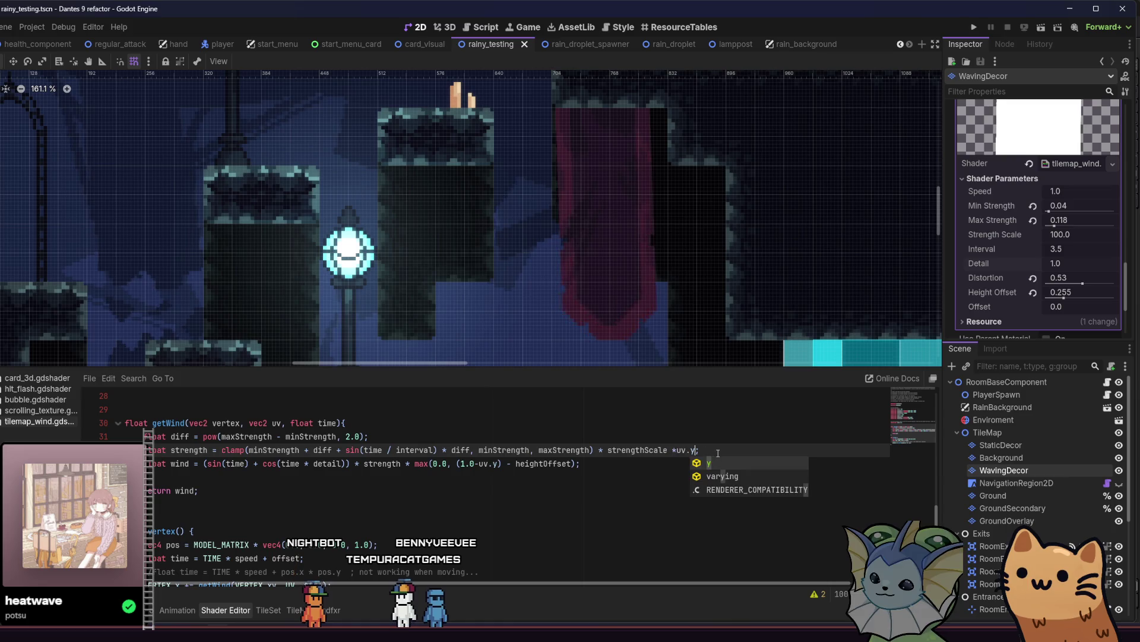
key(ctrl+s)
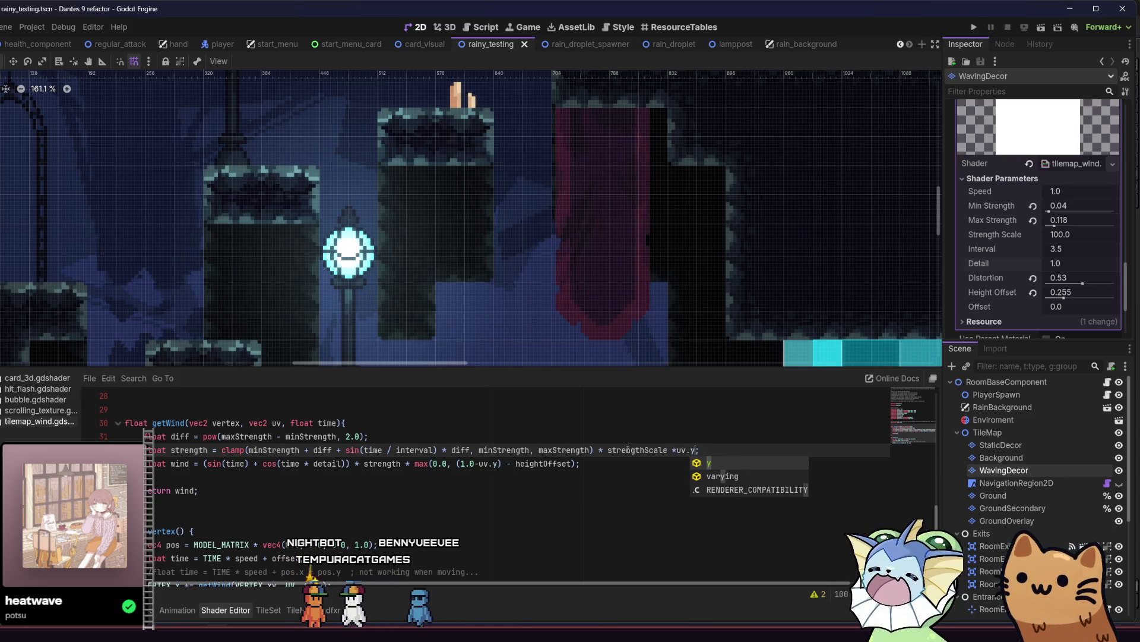
click(677, 450)
key(BackSpace)
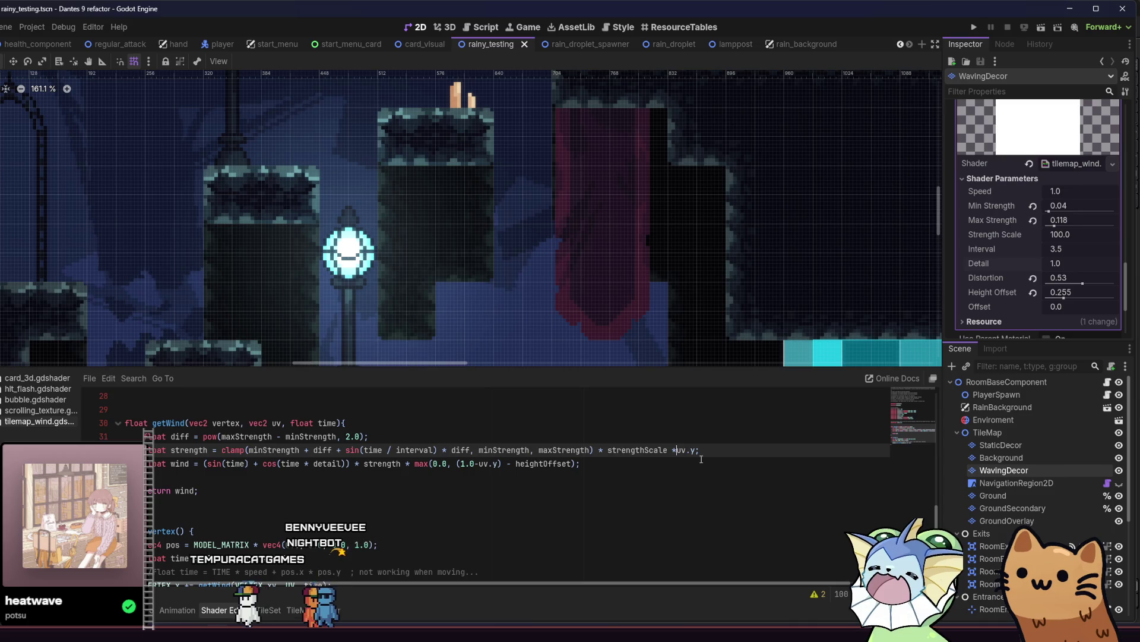
text(+)
key(ctrl+s)
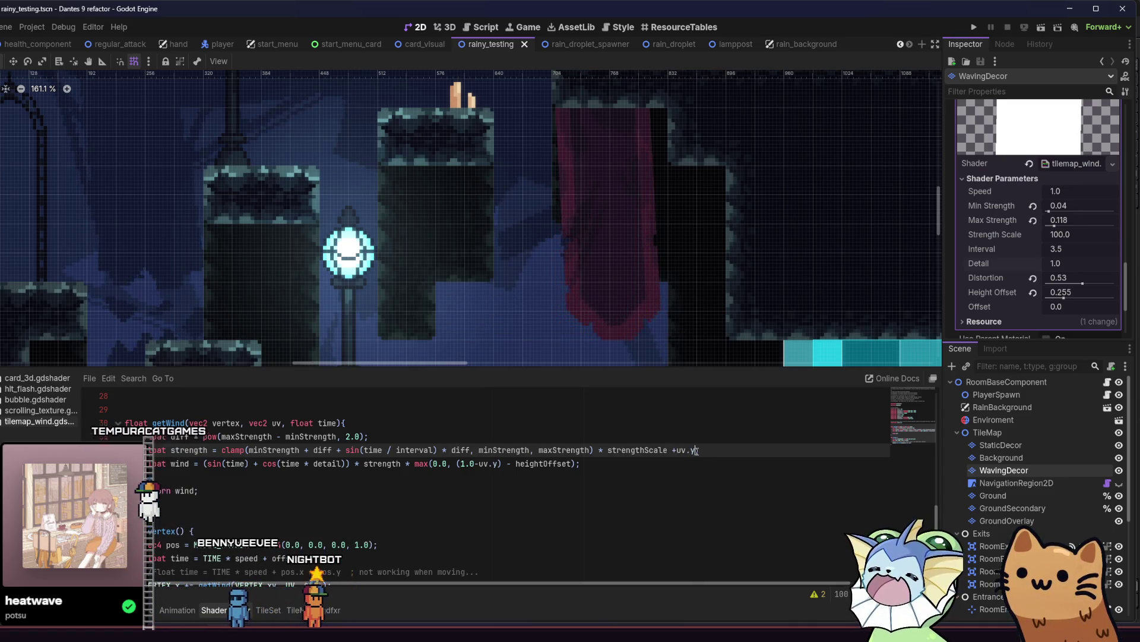
Step: Scale the added uv.y by 100.0, fixing the broken line, and save to recompile
text(* 1-)
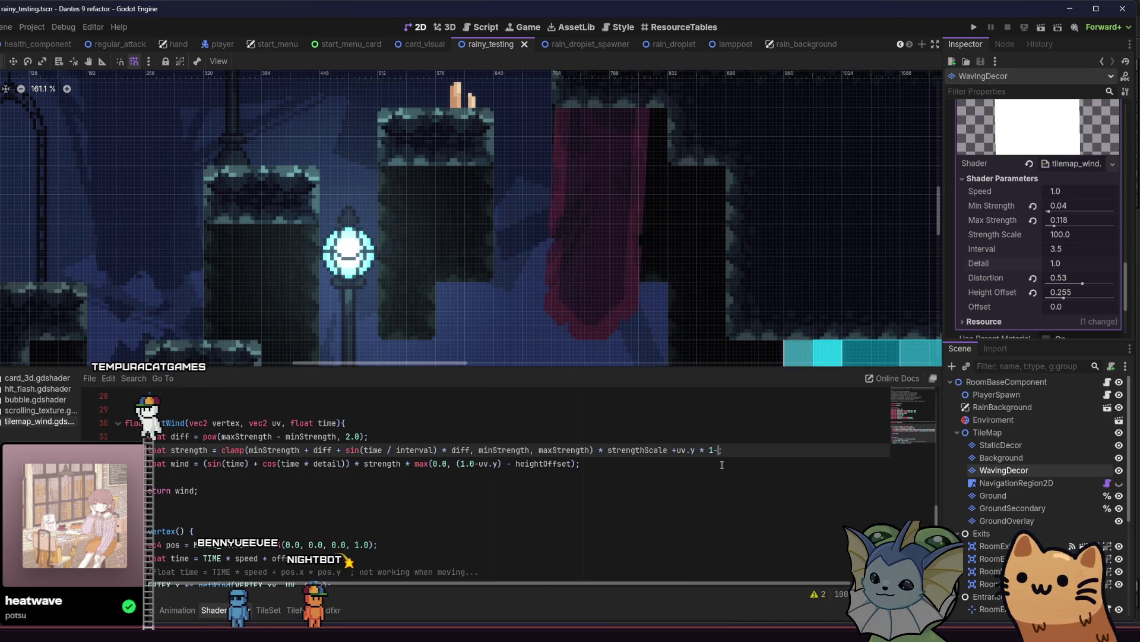
text(0)
key(Return)
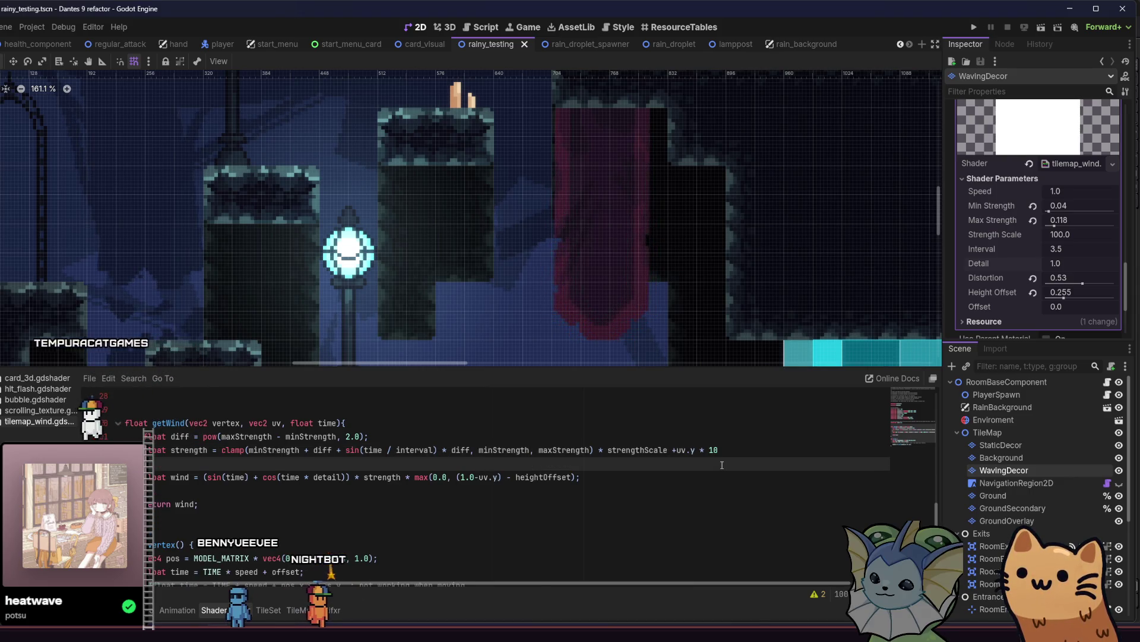
key(BackSpace)
key(ctrl+s)
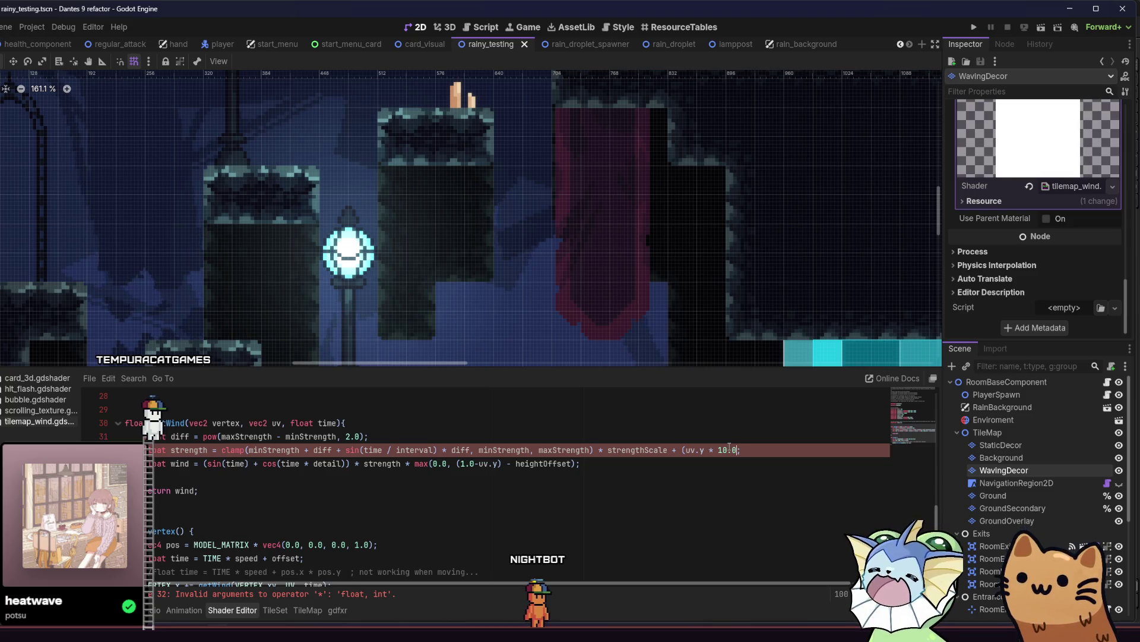
key(ctrl+s)
text())
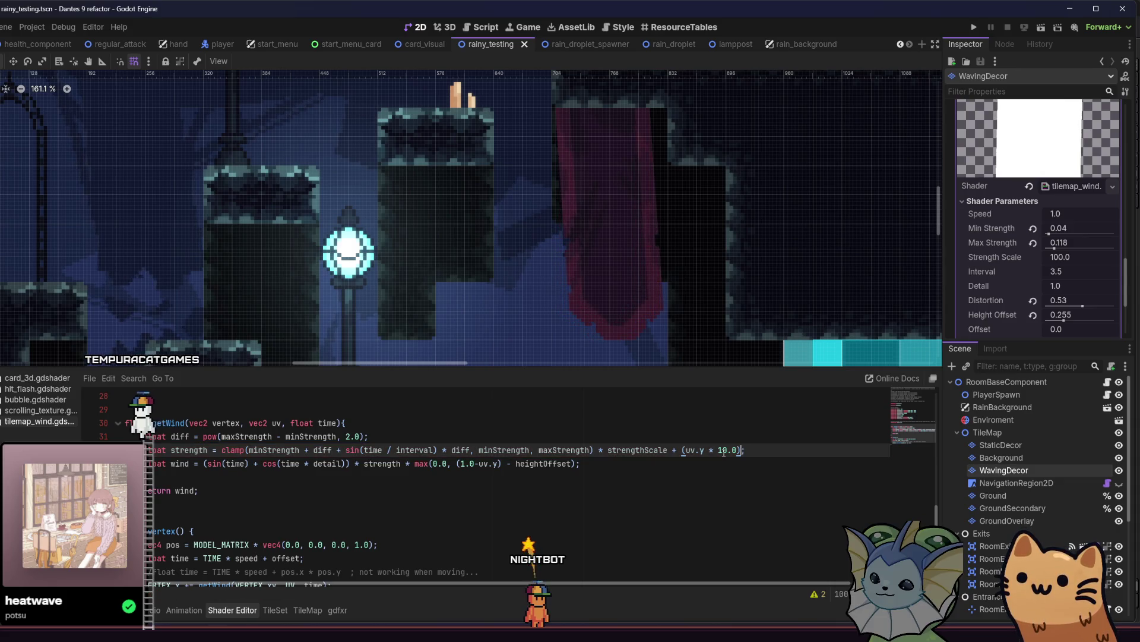
click(724, 450)
text(0)
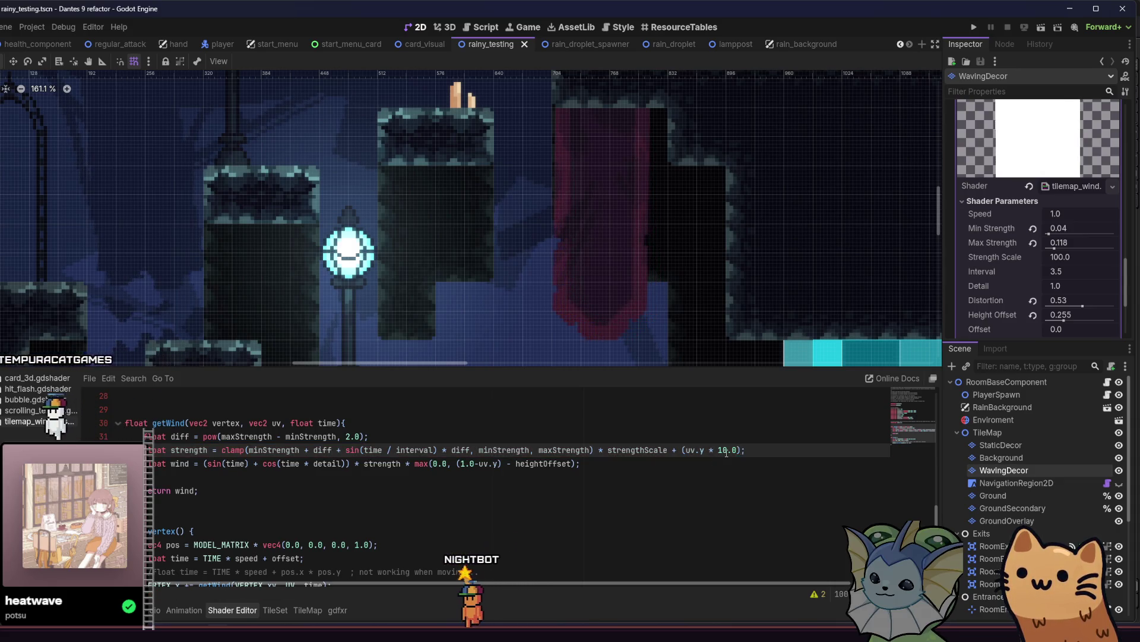
text(0)
click(761, 451)
key(ctrl+s)
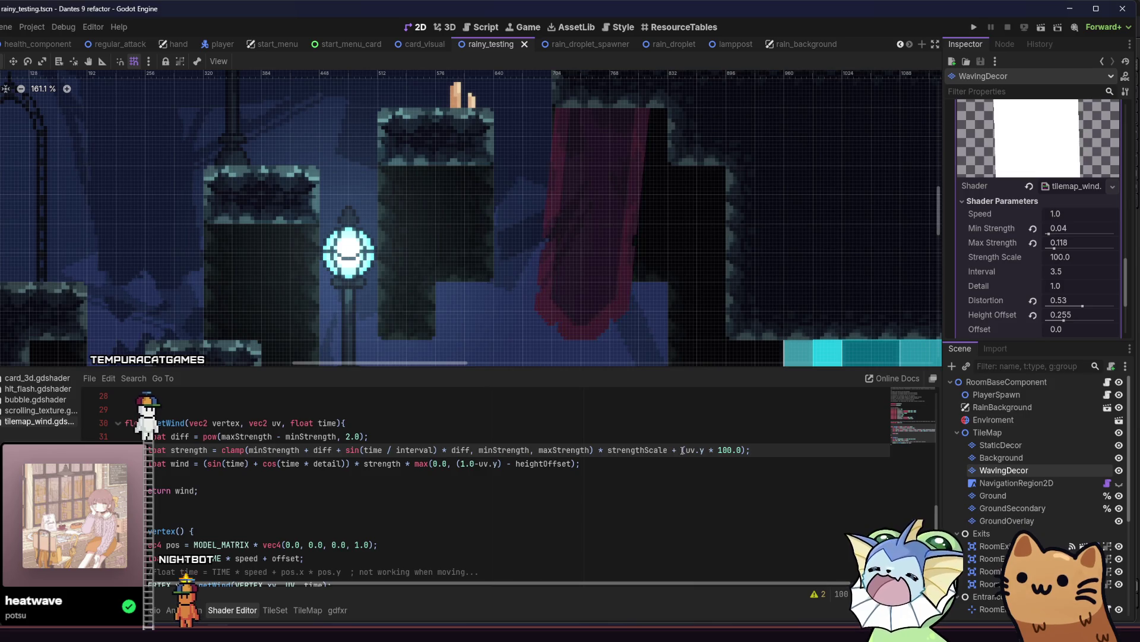
Step: Move the (uv.y * 100.0) offset from the strength line to after heightOffset and save
drag(676, 450, 745, 449)
key(ctrl+c)
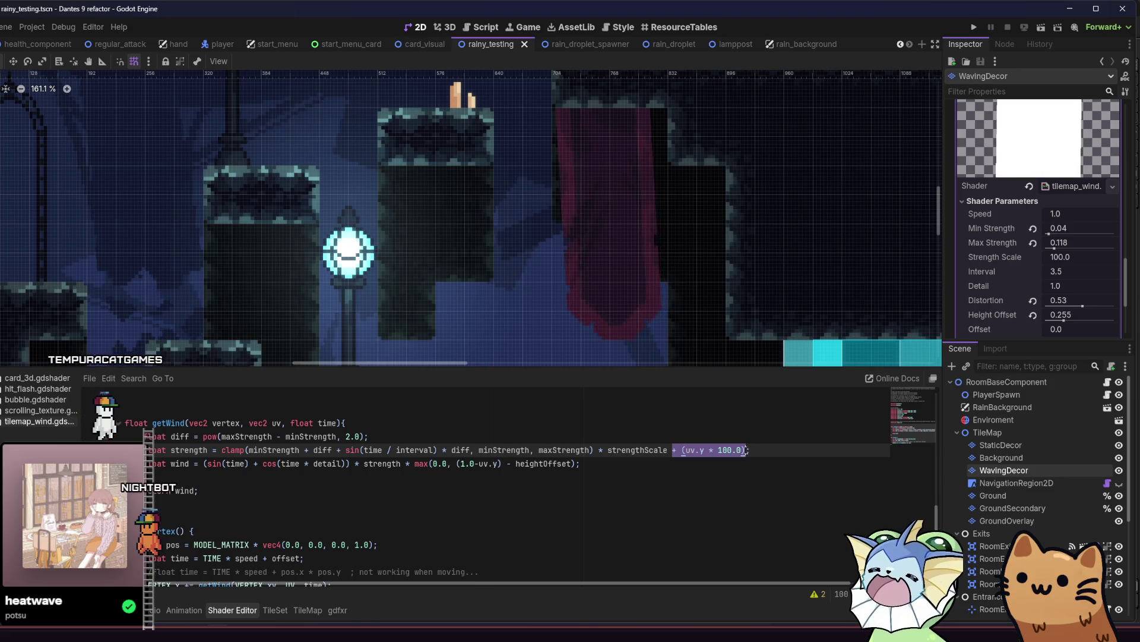
key(BackSpace)
click(573, 465)
key(ctrl+v)
key(ctrl+s)
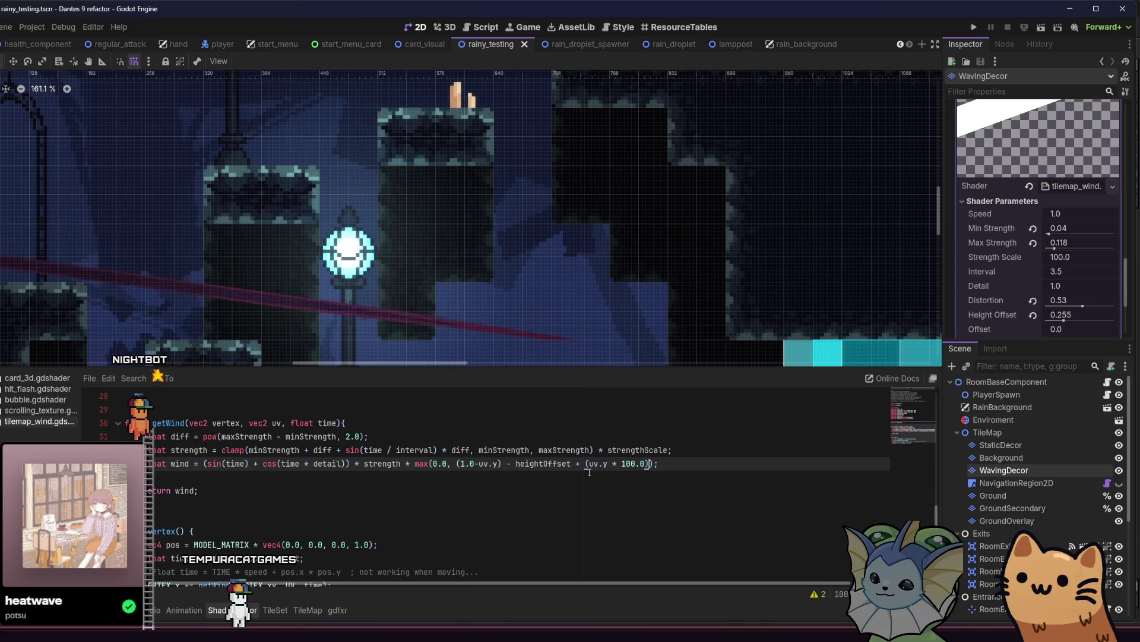
Step: Delete the pasted uv.y offset and its bracket from the wind line again
drag(587, 465, 653, 465)
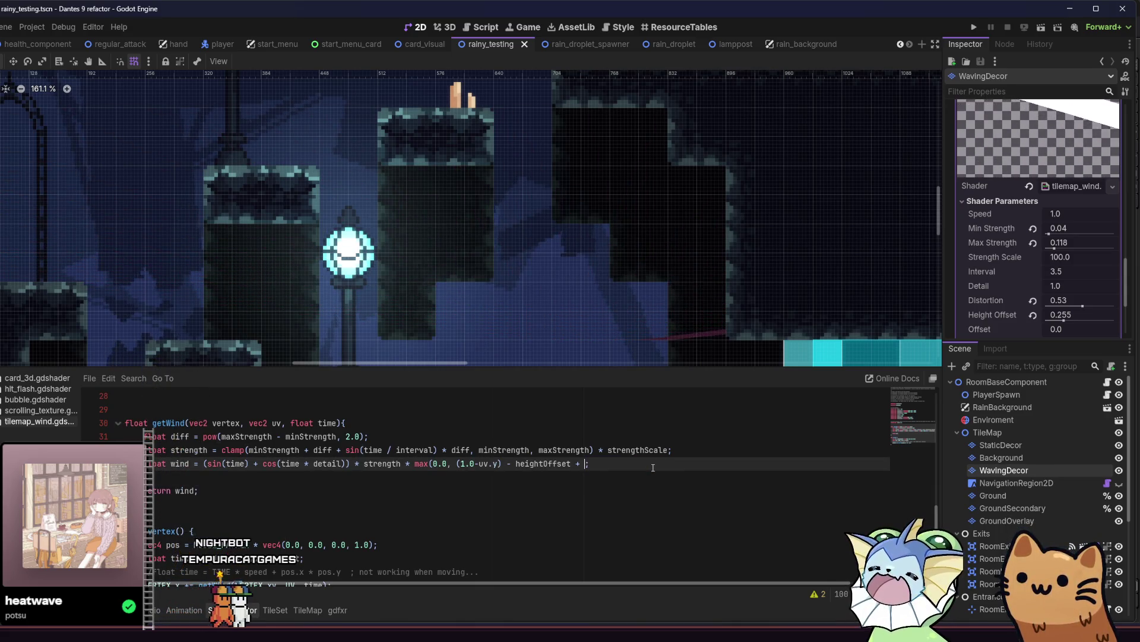
key(BackSpace)
key(BackSpace)
text(;)
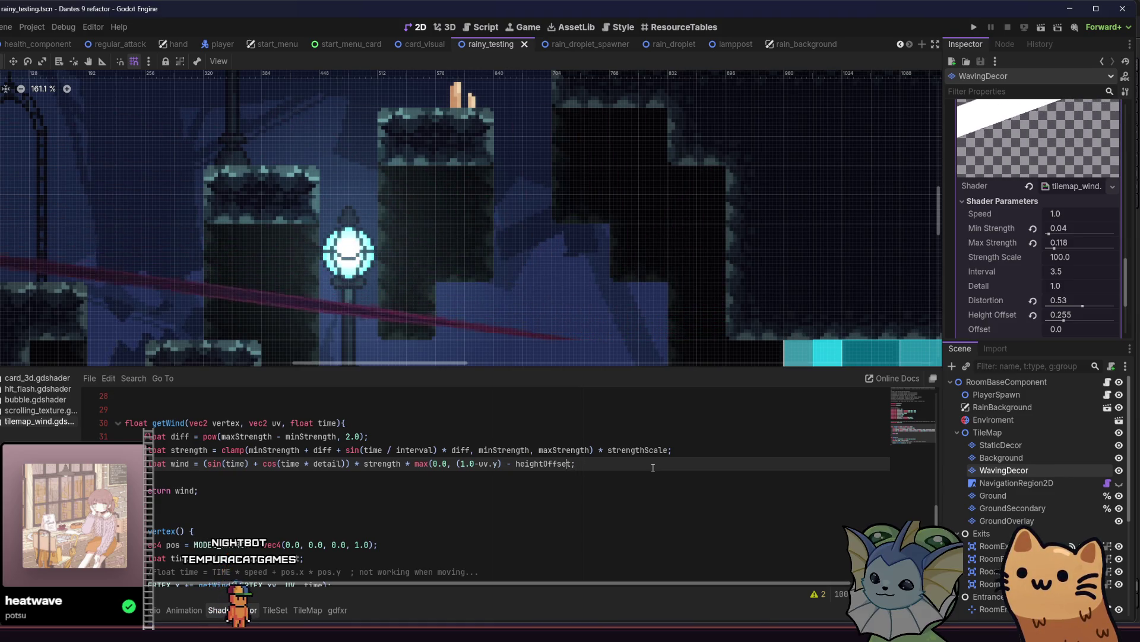
key(Left)
key(Left)
key(Left)
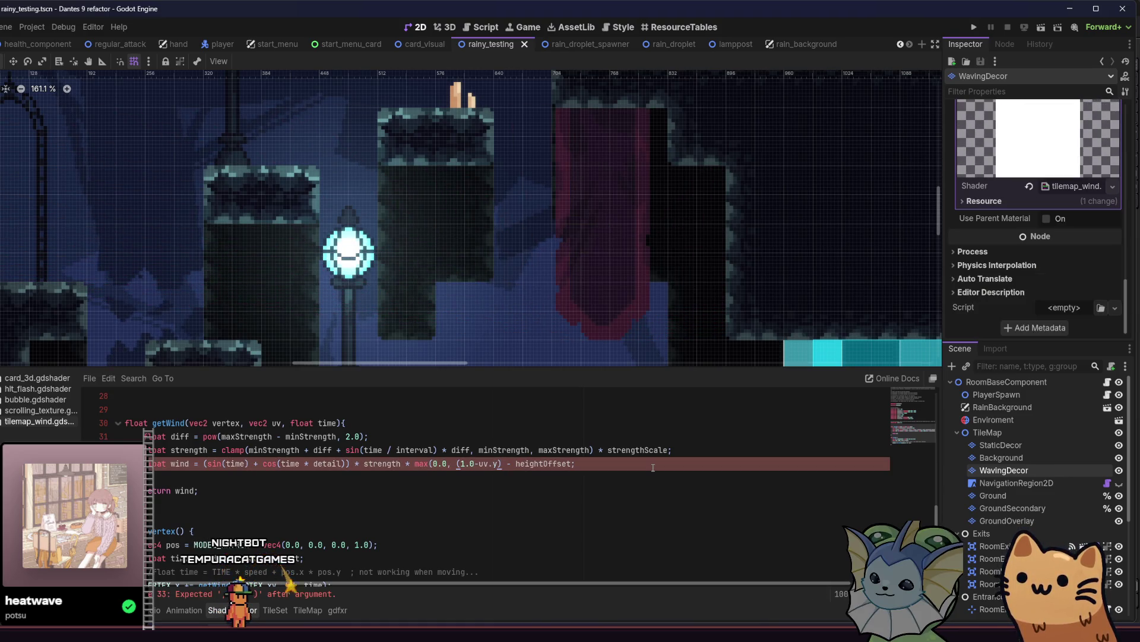
click(621, 464)
drag(572, 464, 656, 463)
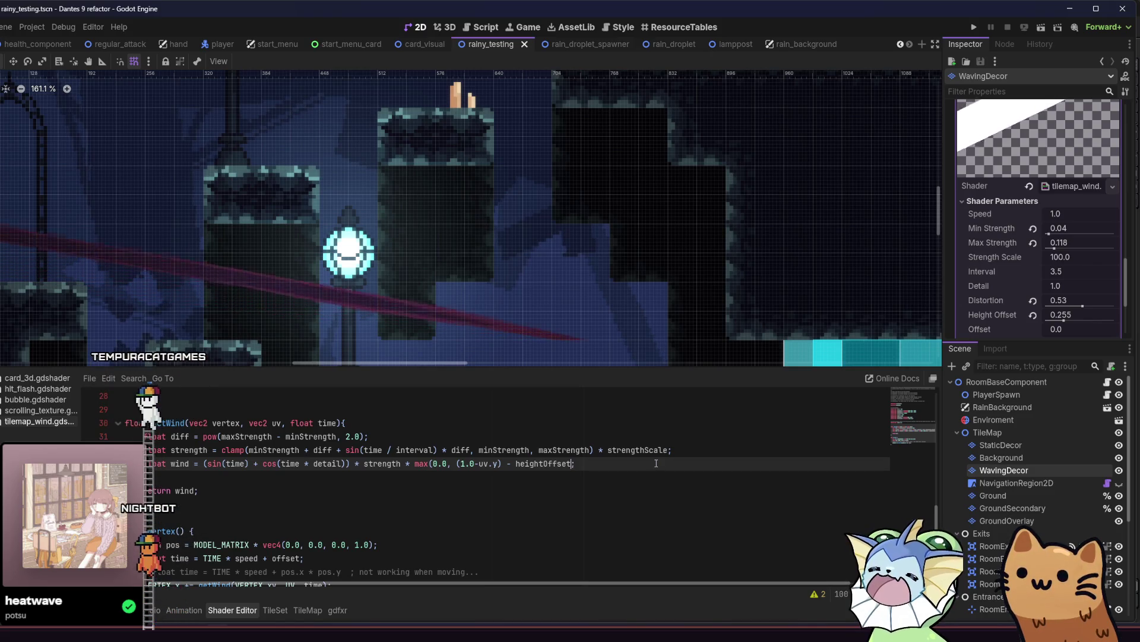
key(BackSpace)
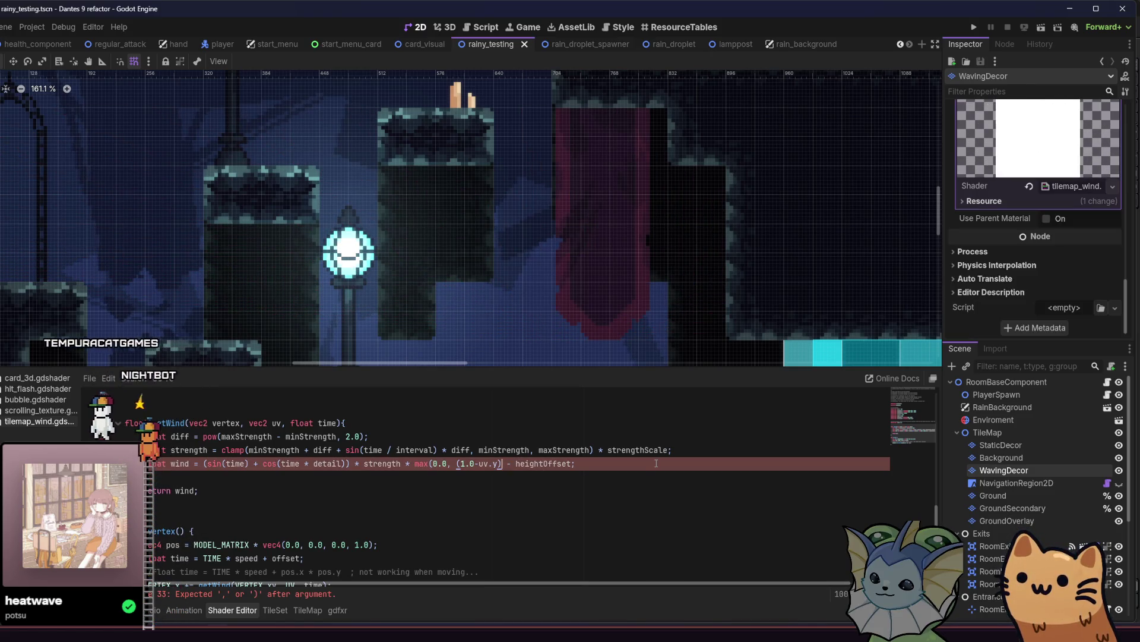
click(659, 465)
text(+ (uv.y * 100.0)))
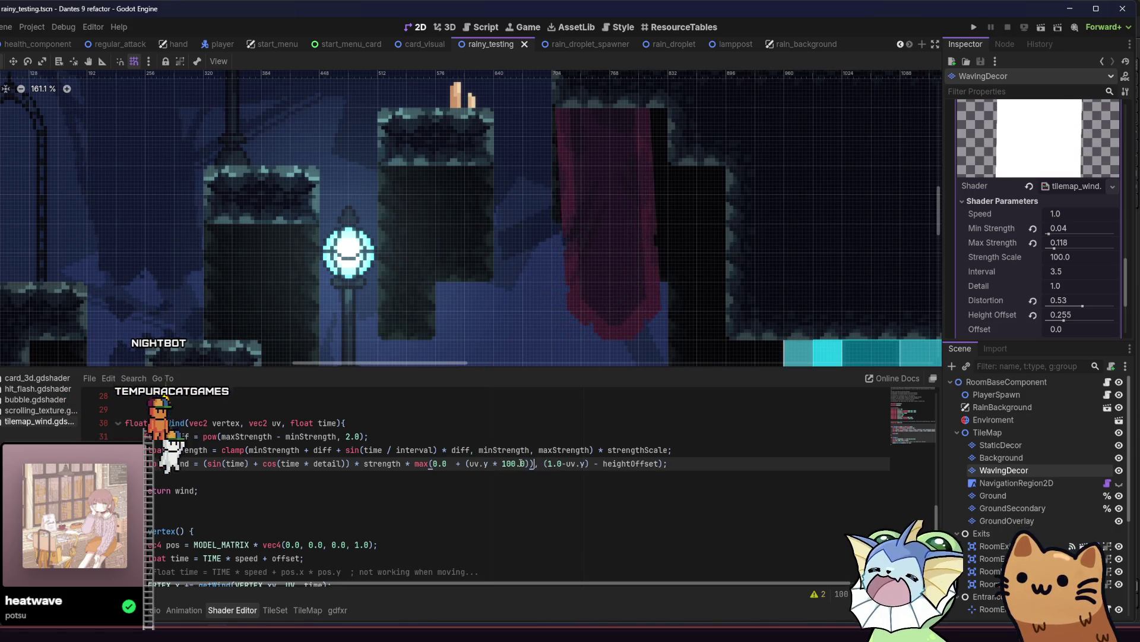
Step: Fix the extra bracket and stray space so max(0.0, (1.0-uv.y) - heightOffset) compiles, and save
key(ctrl+s)
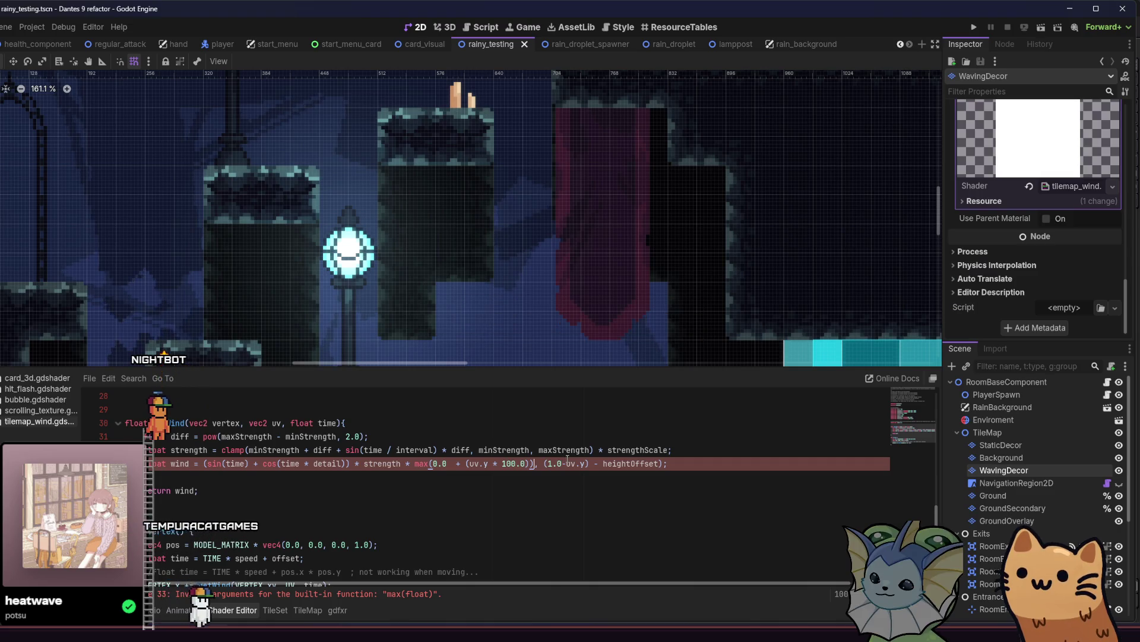
key(BackSpace)
key(ctrl+s)
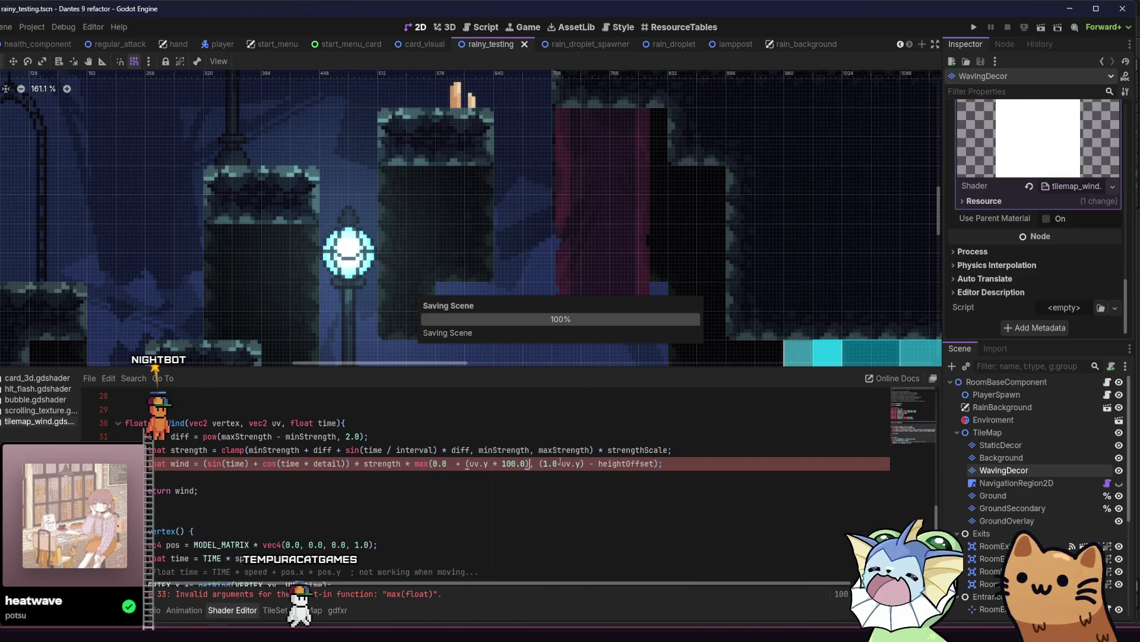
text())
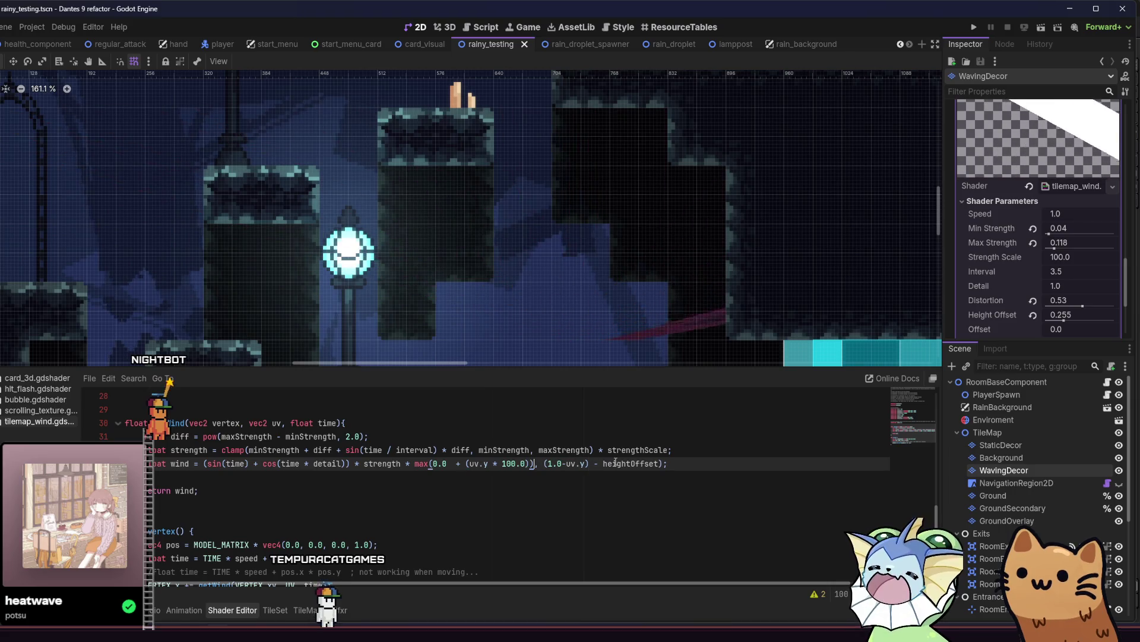
key(BackSpace)
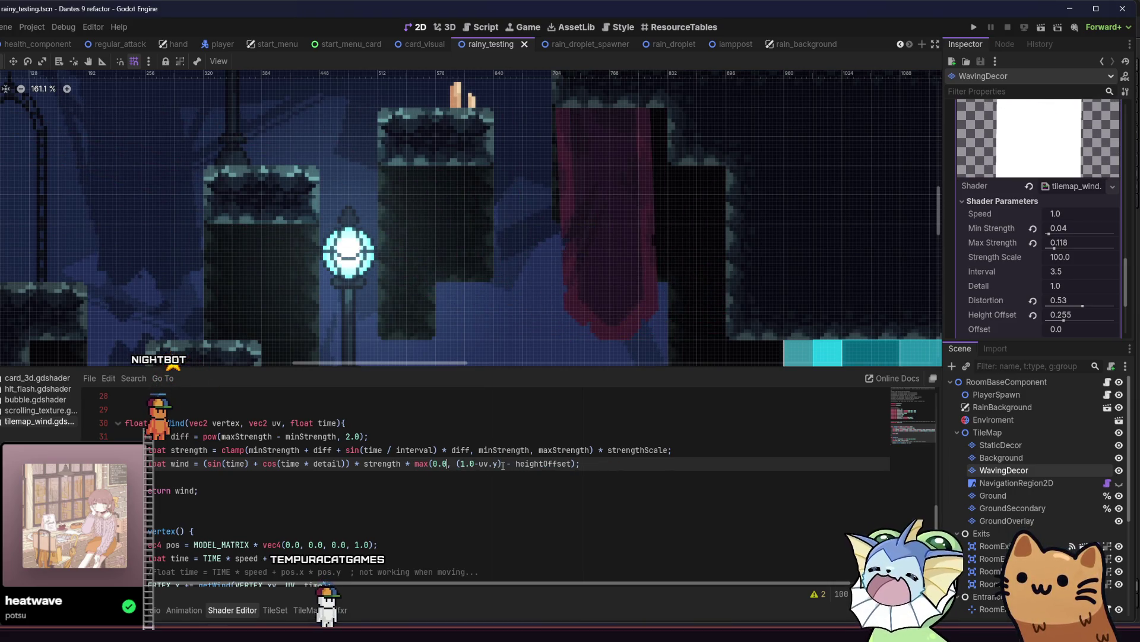
key(ctrl+s)
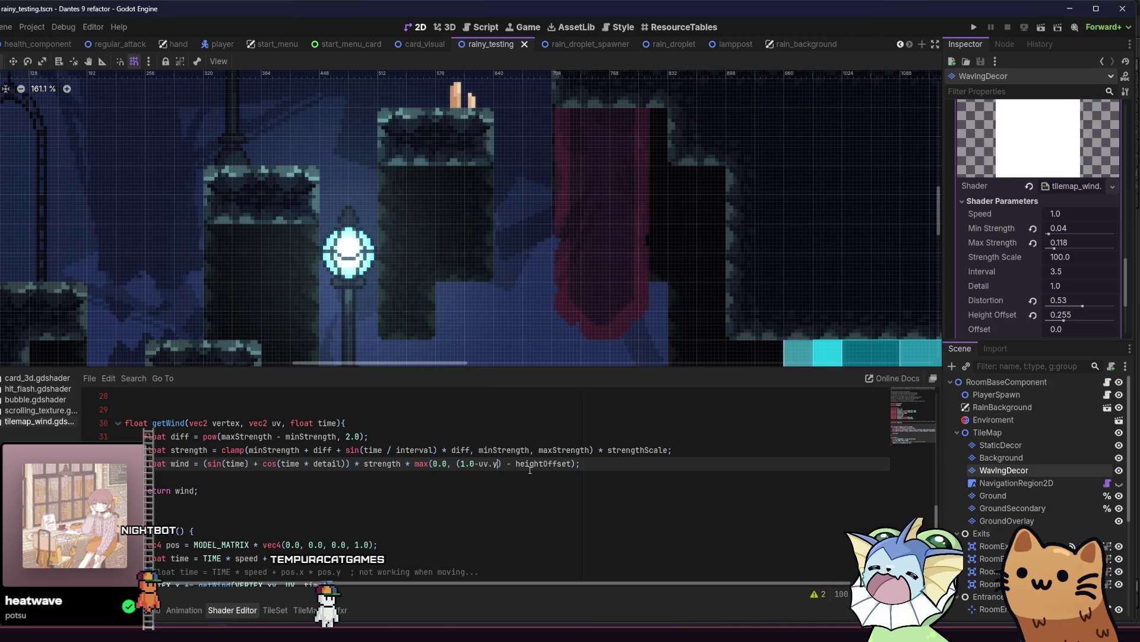
Step: Multiply the falloff term by uv.y, bracketing it, and save
text(* )
text(uv.y)
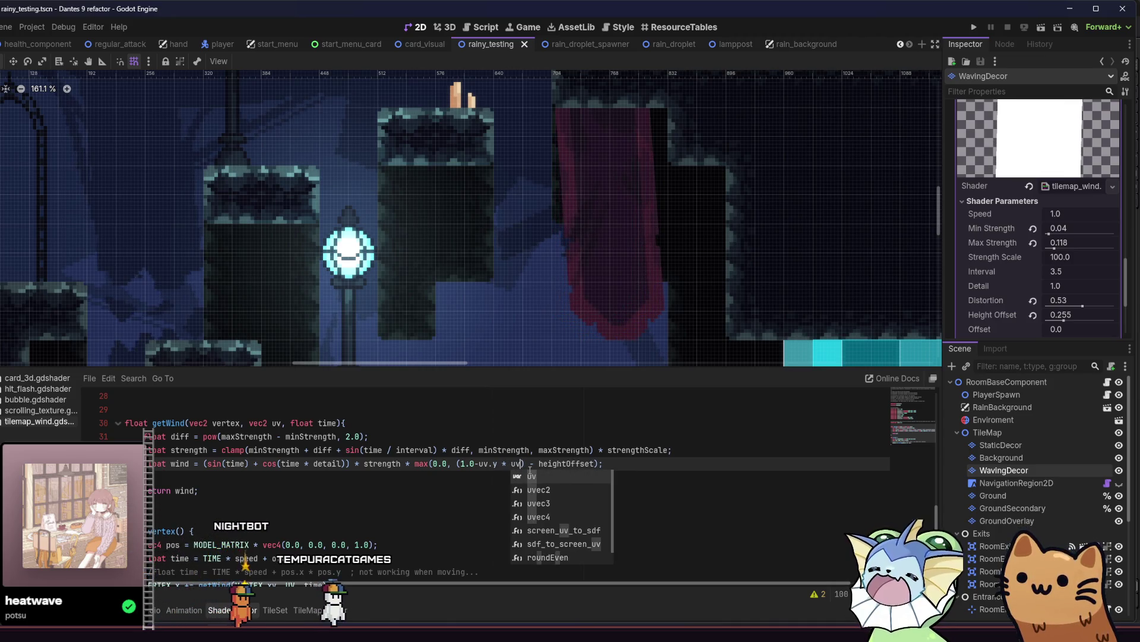
key(ctrl+s)
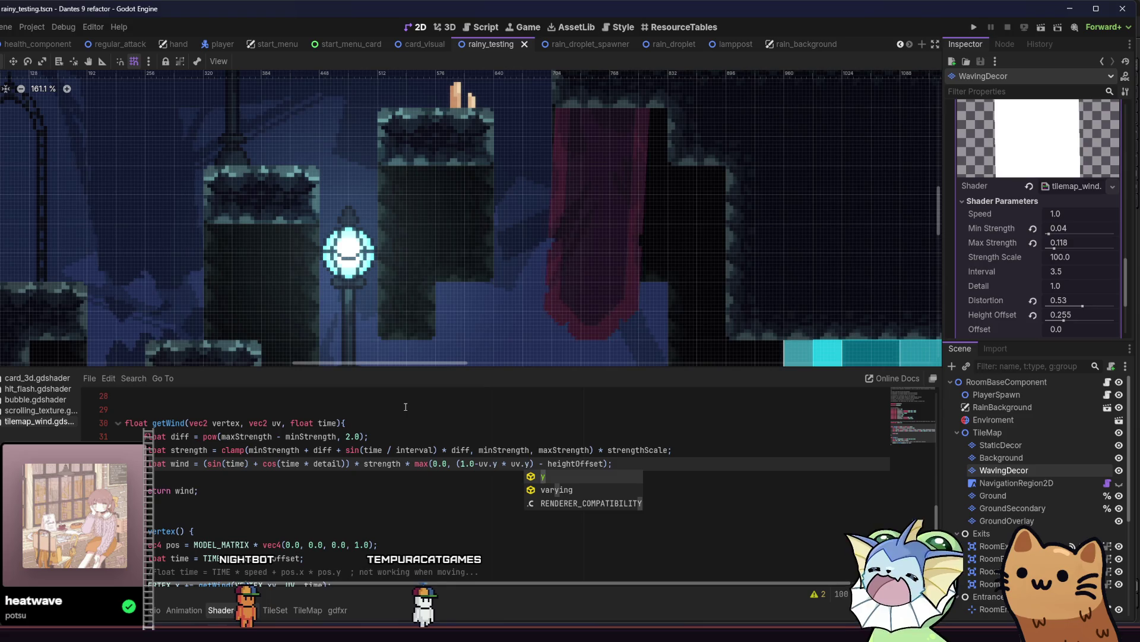
click(437, 410)
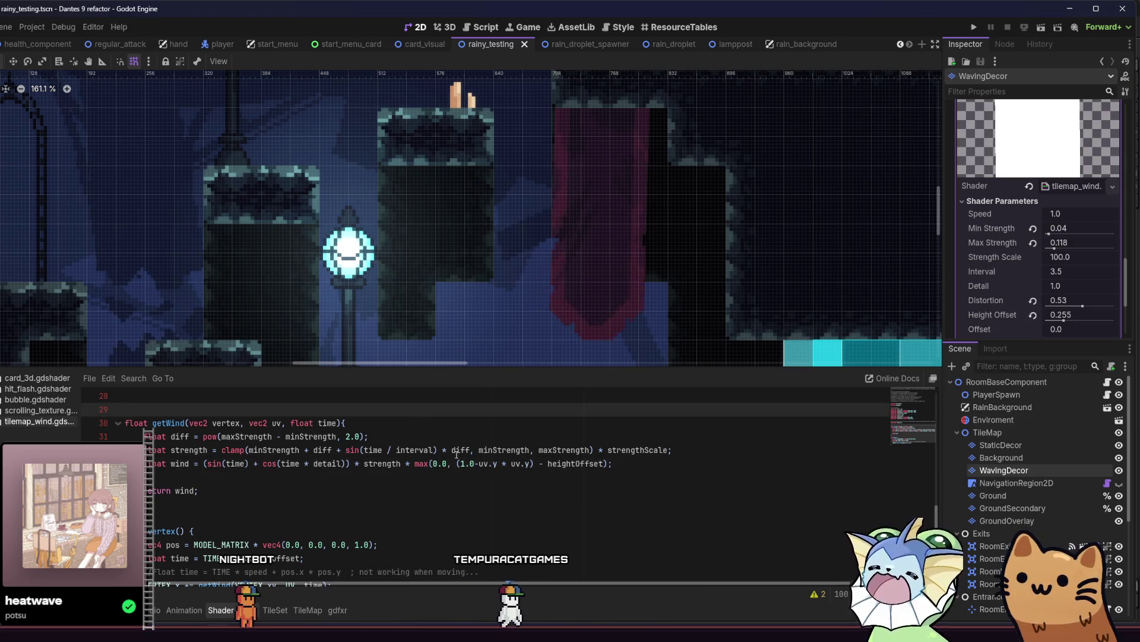
click(484, 463)
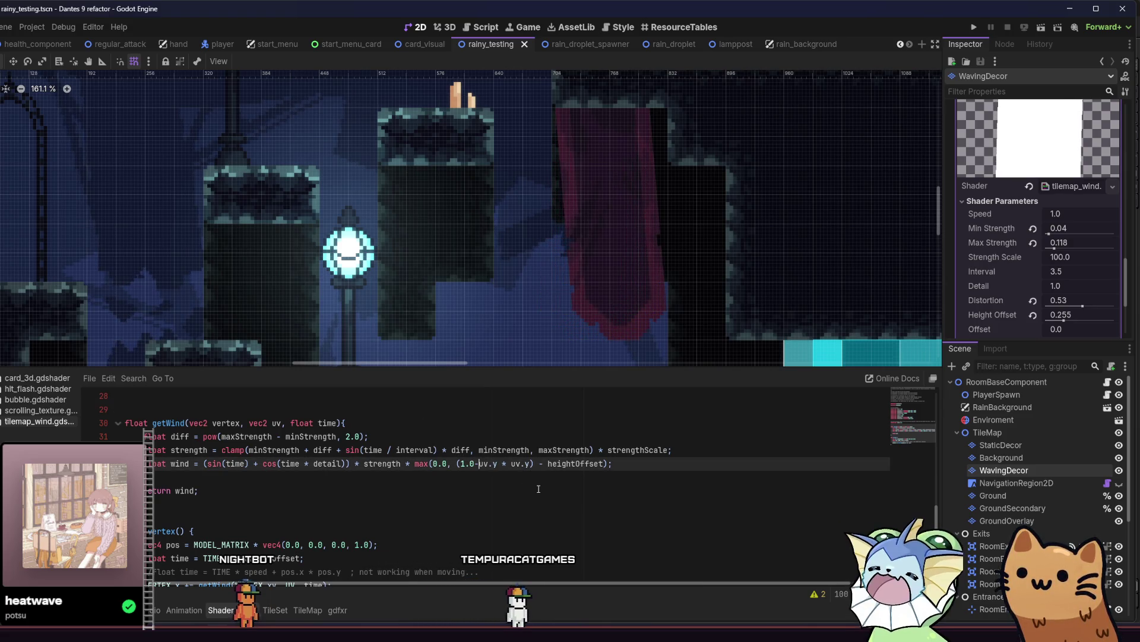
text(()
key(Right)
key(Right)
key(Right)
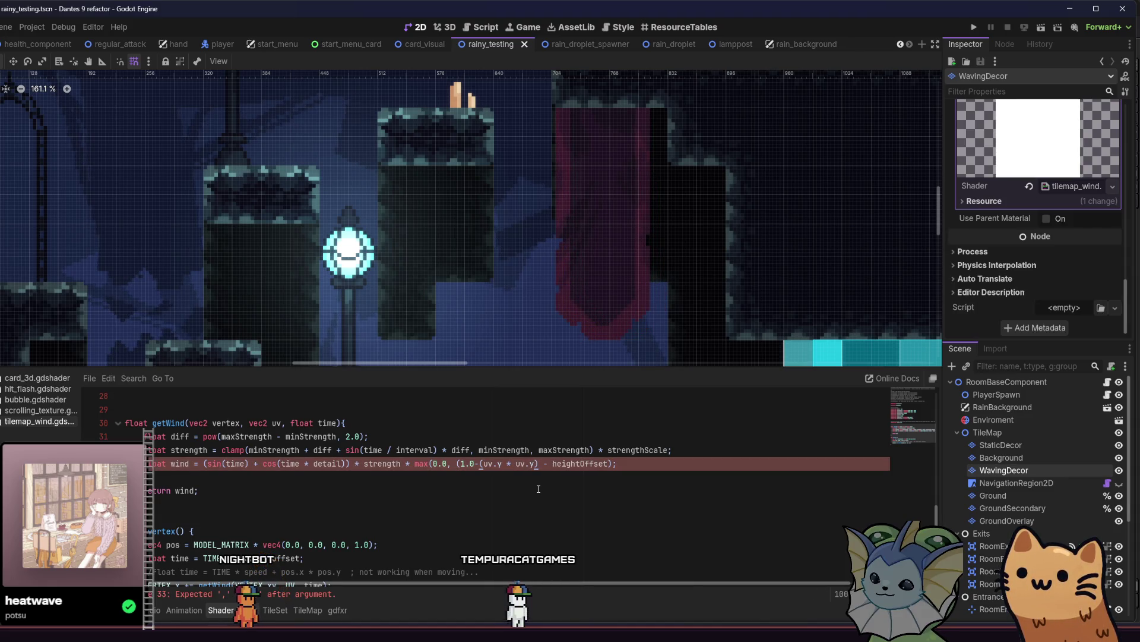
text())
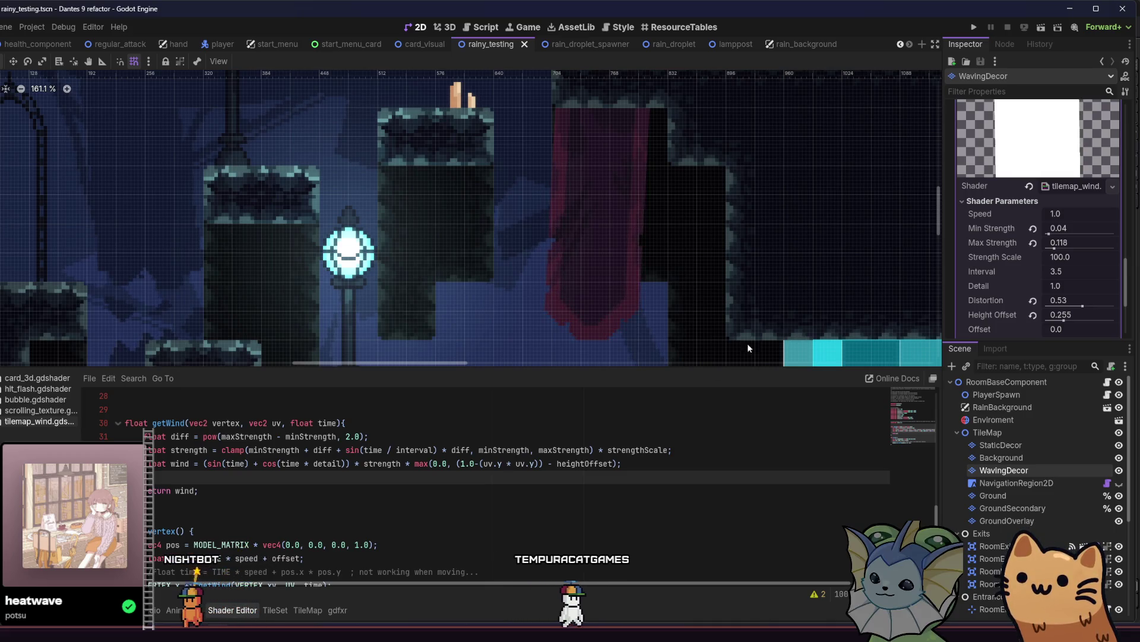
scroll(1003, 209, up, 1)
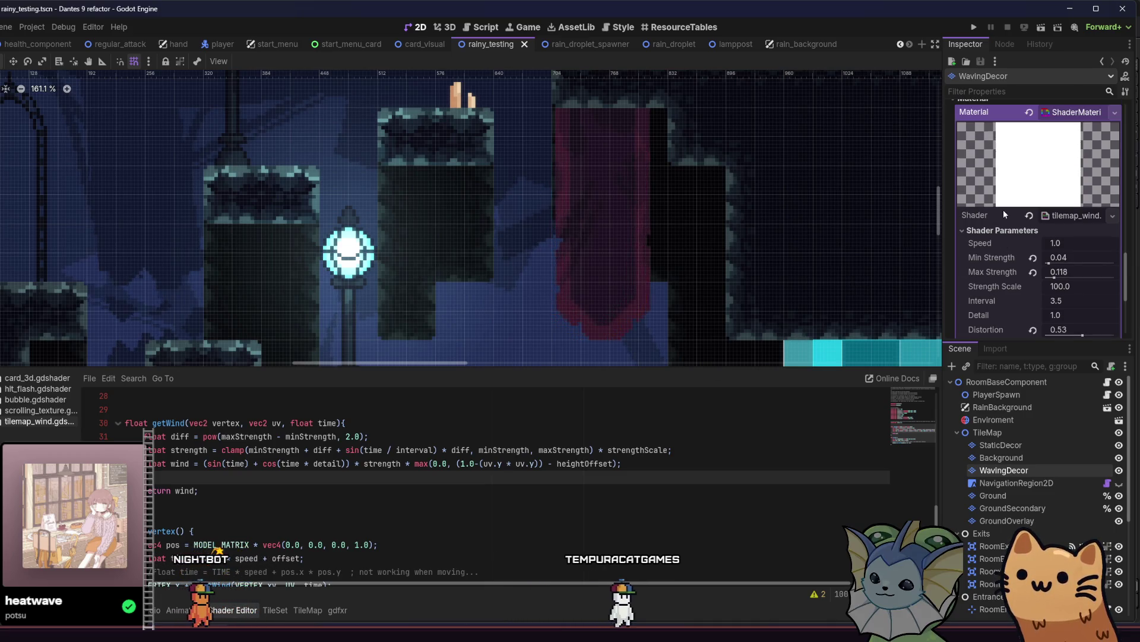
click(537, 464)
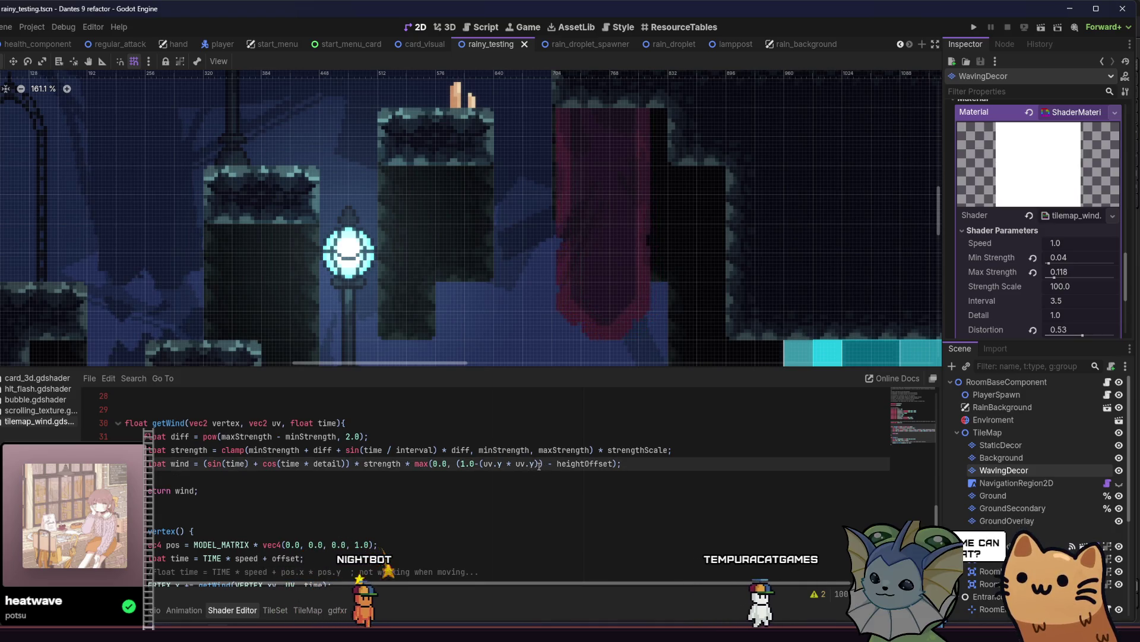
text())
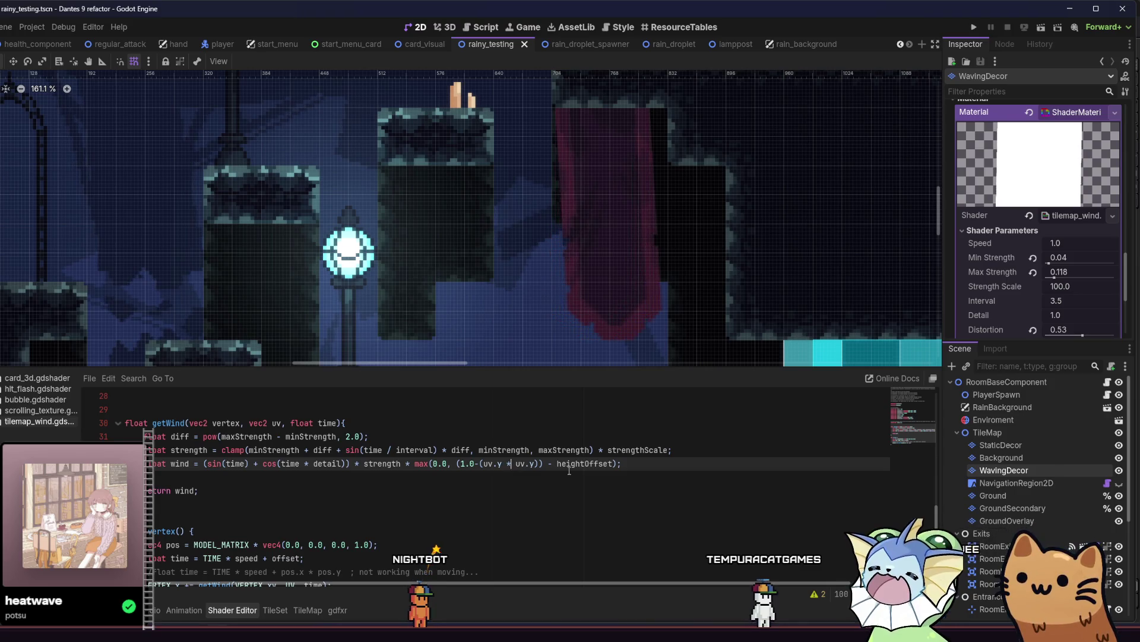
key(ctrl+s)
text(/)
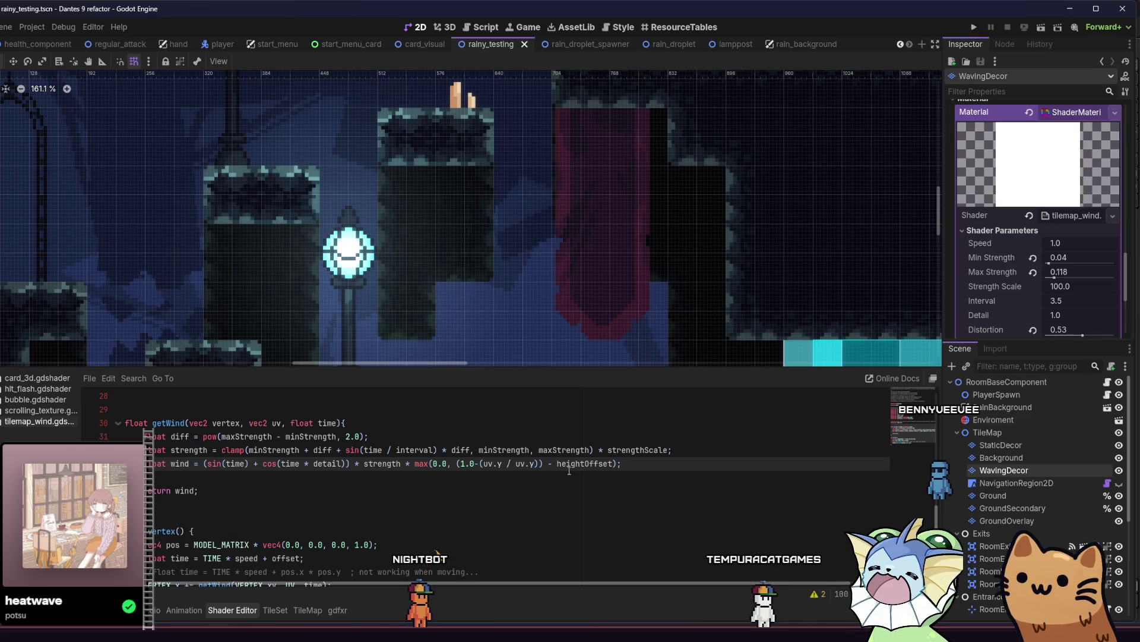
Step: Turn the division between the uv.y terms into multiplication, trim the term, and save
key(BackSpace)
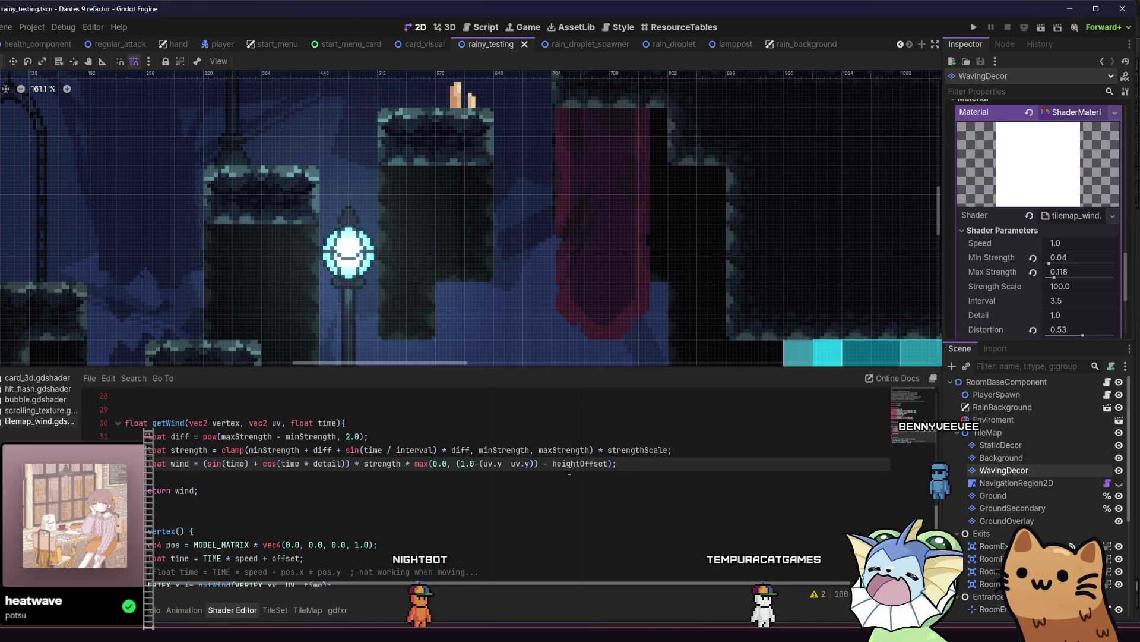
text(*)
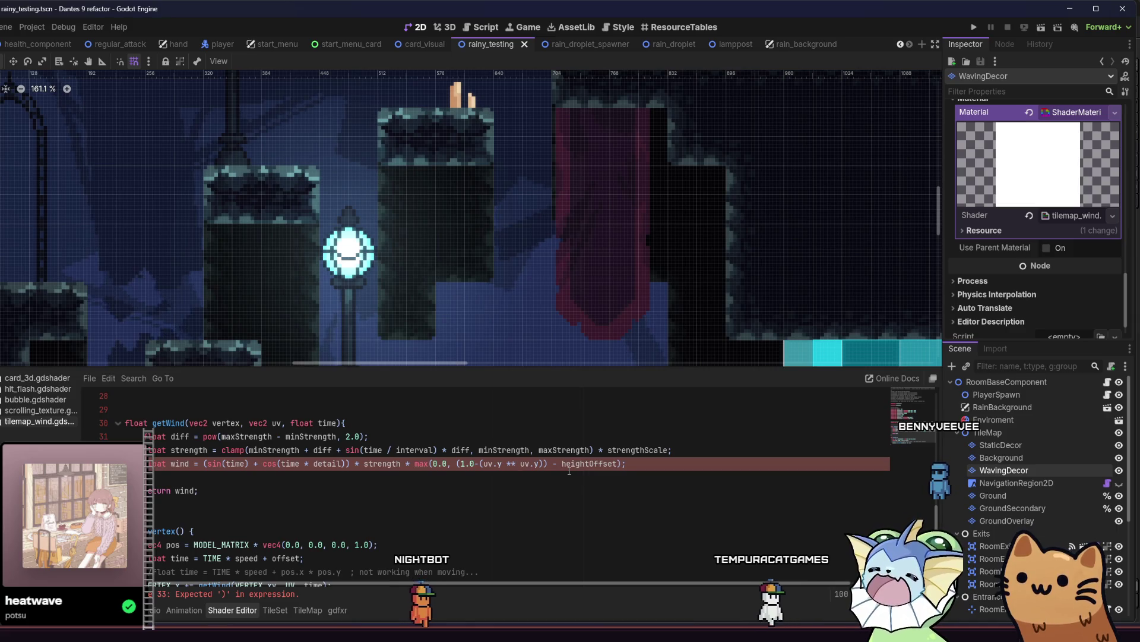
key(ctrl+s)
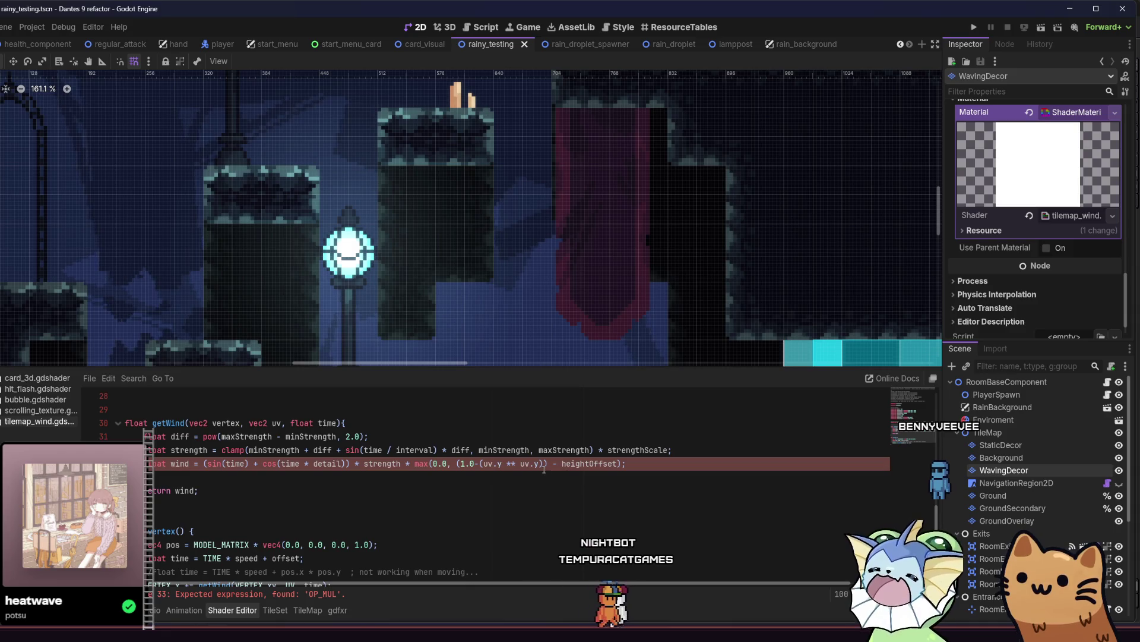
key(BackSpace)
key(BackSpace)
key(BackSpace)
key(BackSpace)
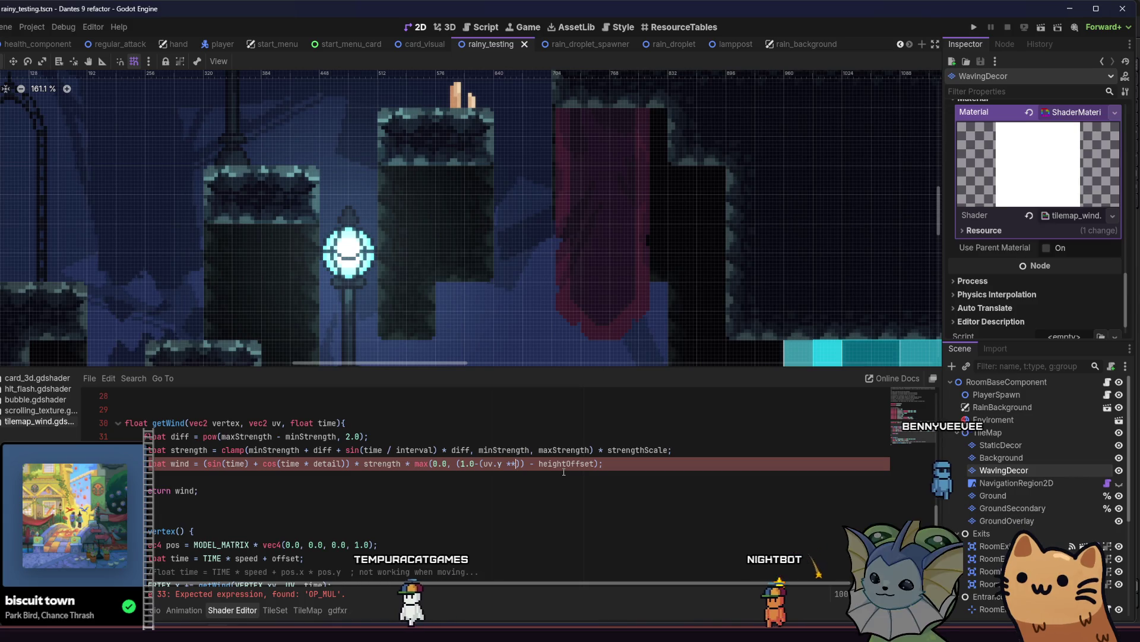
key(BackSpace)
key(BackSpace)
key(BackSpace)
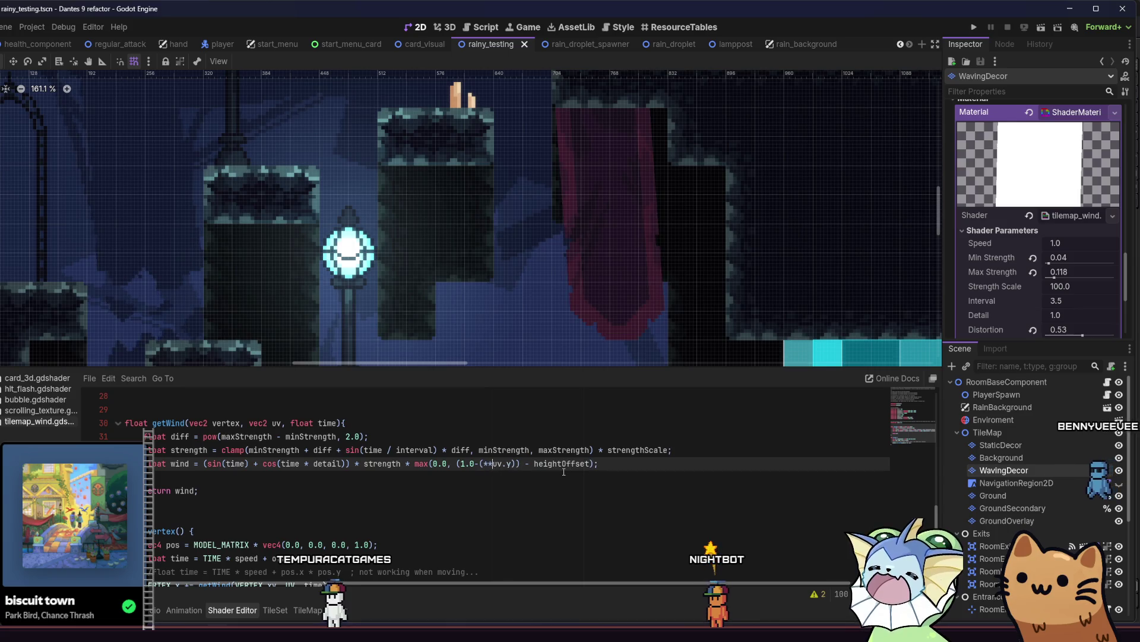
key(ctrl+s)
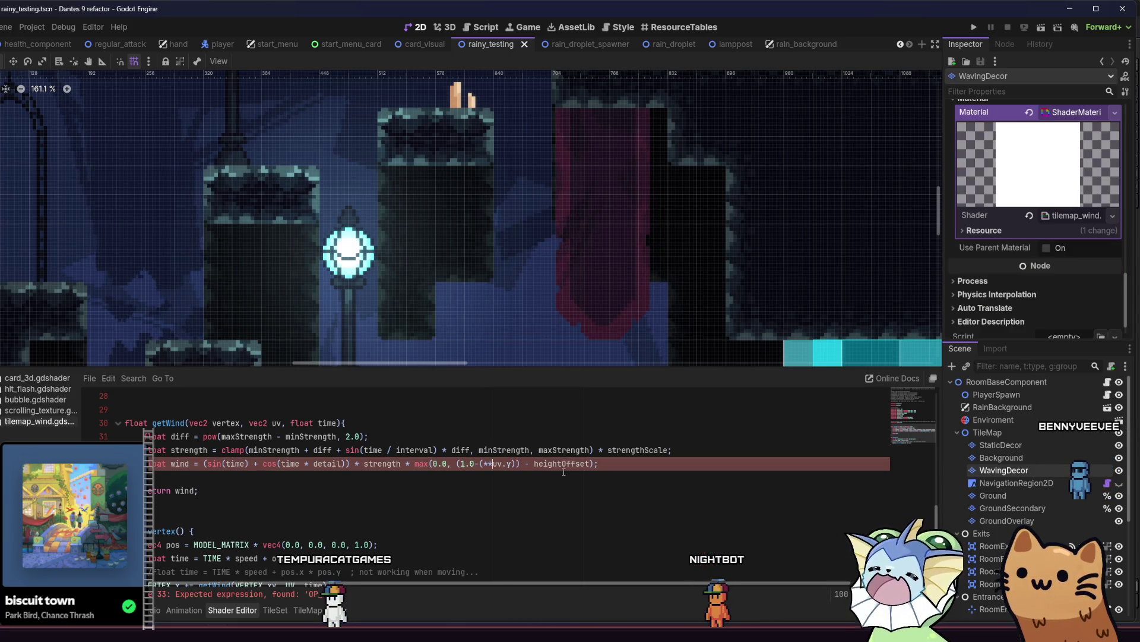
Step: Replace the second uv.y factor with 10.0 and save
key(Right)
key(Right)
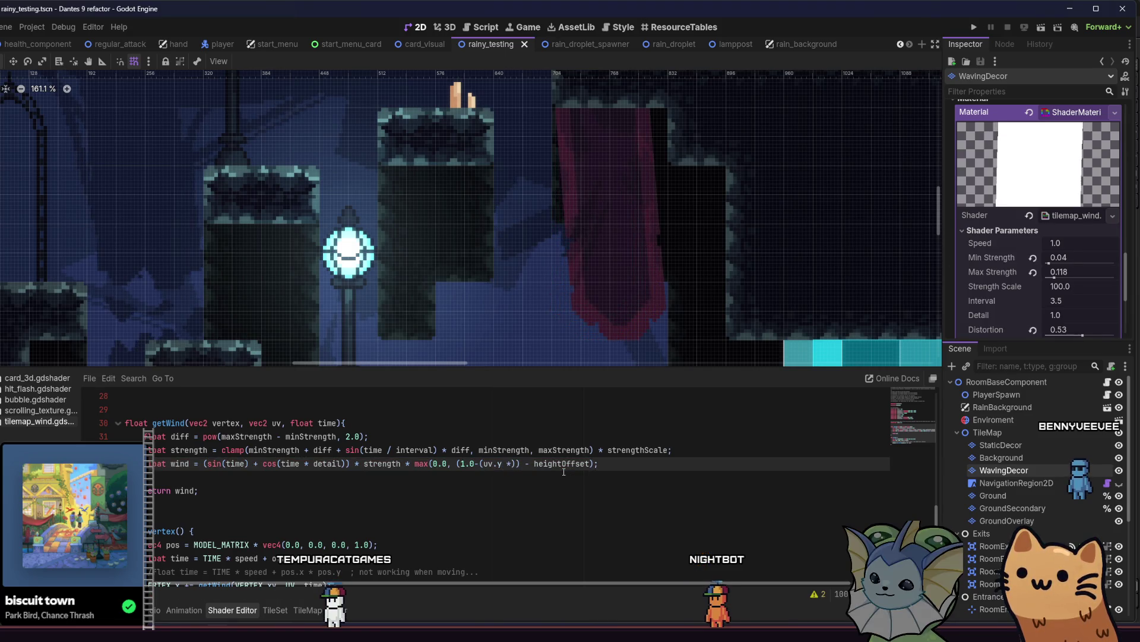
text( uv.y)
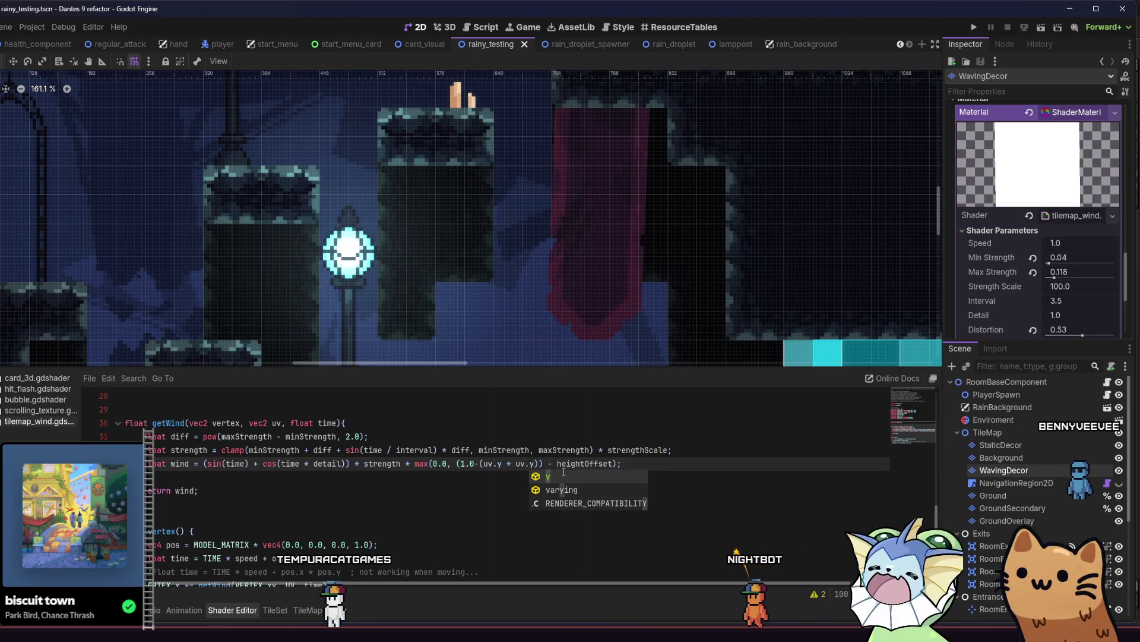
key(BackSpace)
key(BackSpace)
key(BackSpace)
text(1)
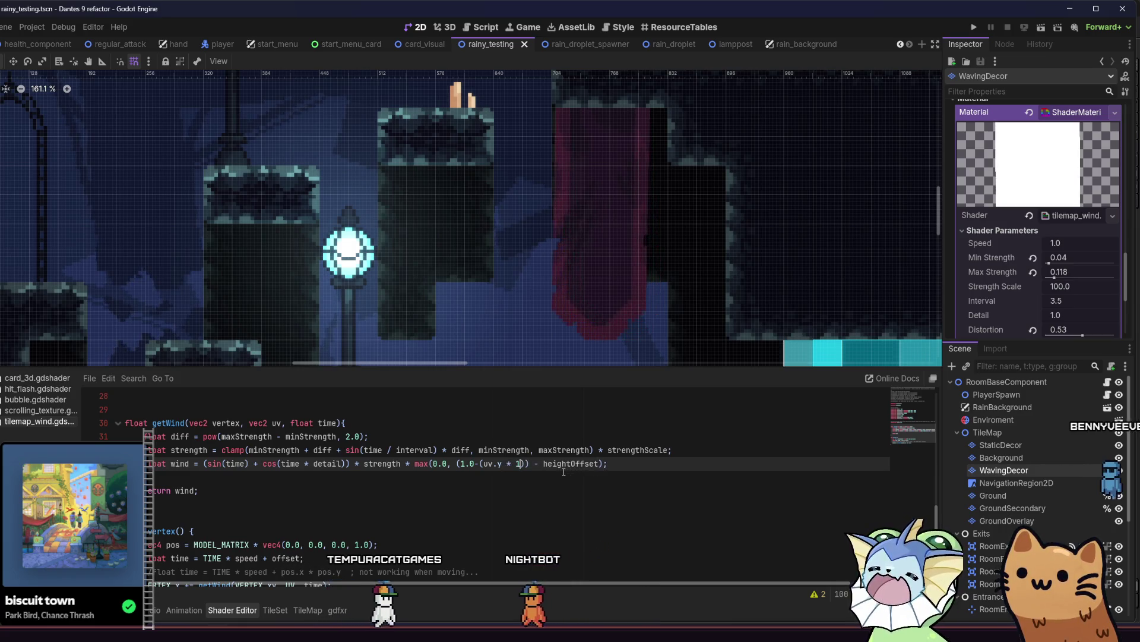
text(0)
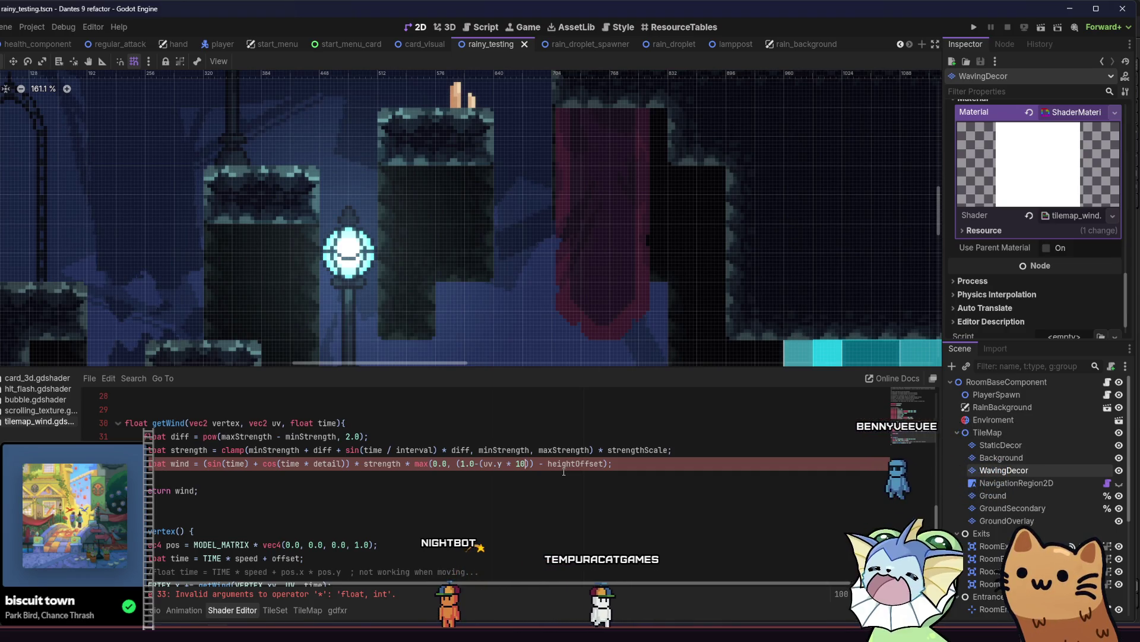
text(.0)
key(ctrl+s)
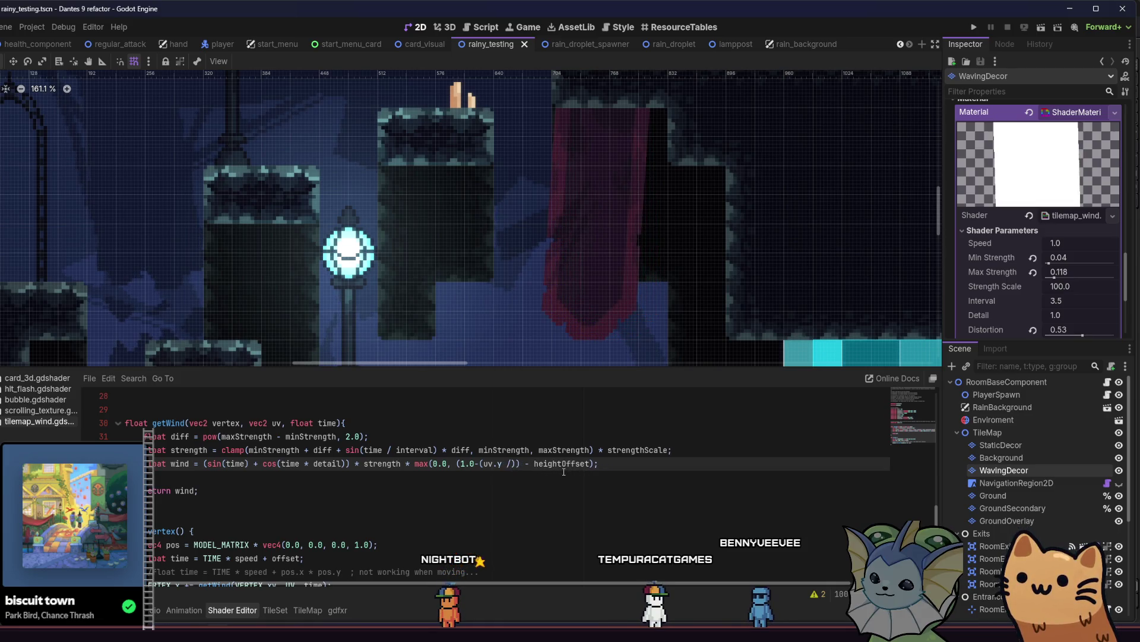
Step: Try dividing by uv.y, then delete the divided uv.y part of the term
text(y)
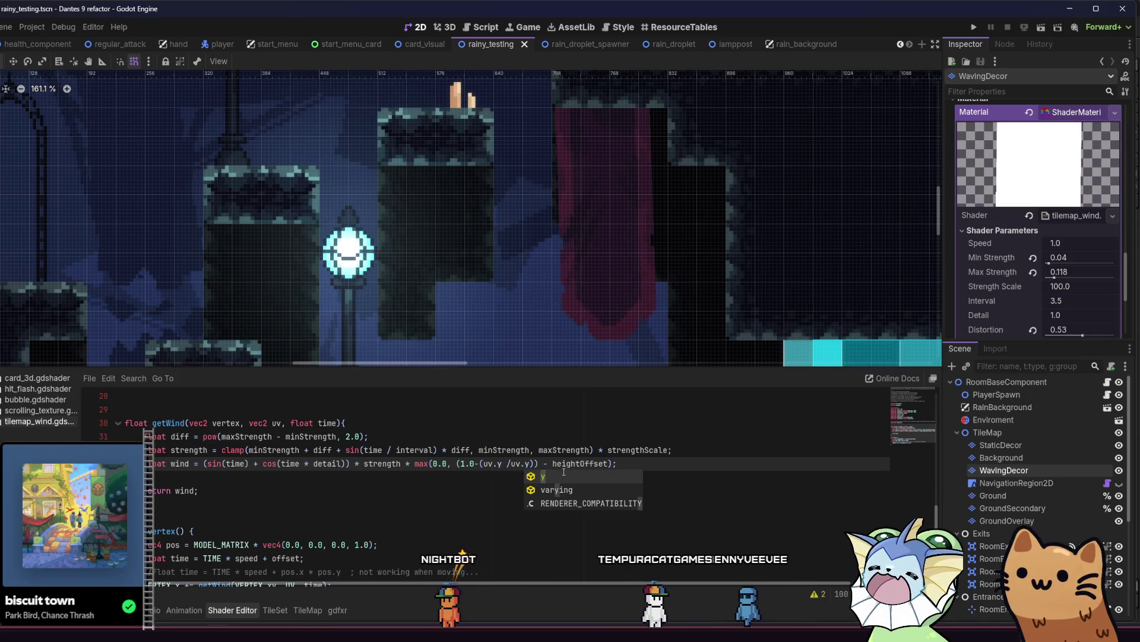
key(Left)
key(Left)
key(Left)
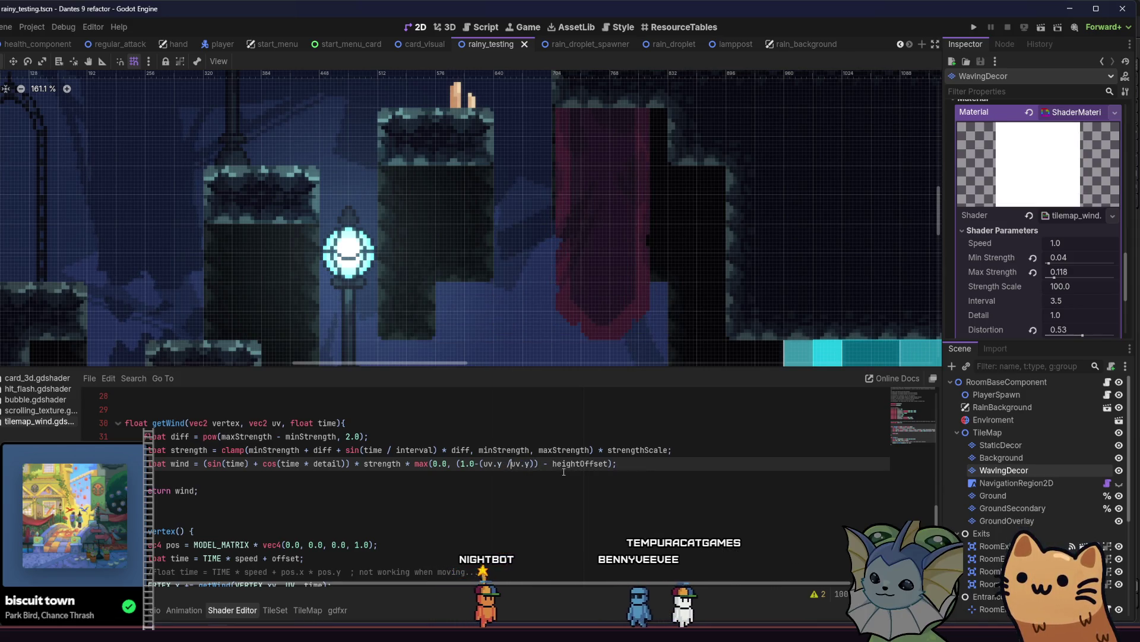
key(Right)
key(Right)
key(Right)
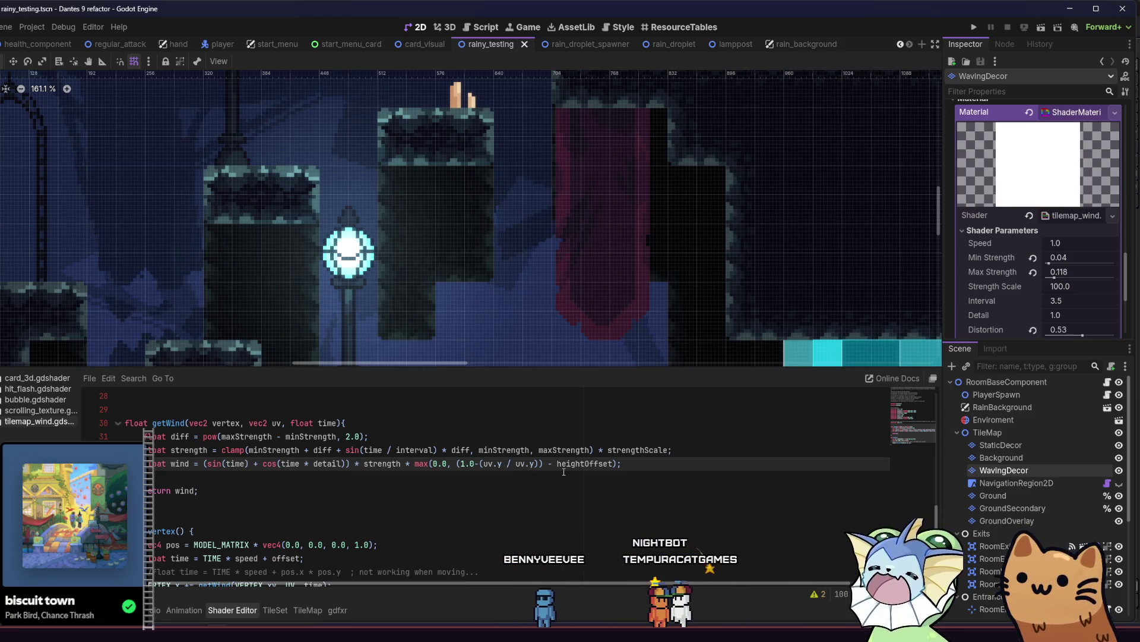
key(BackSpace)
key(BackSpace)
key(BackSpace)
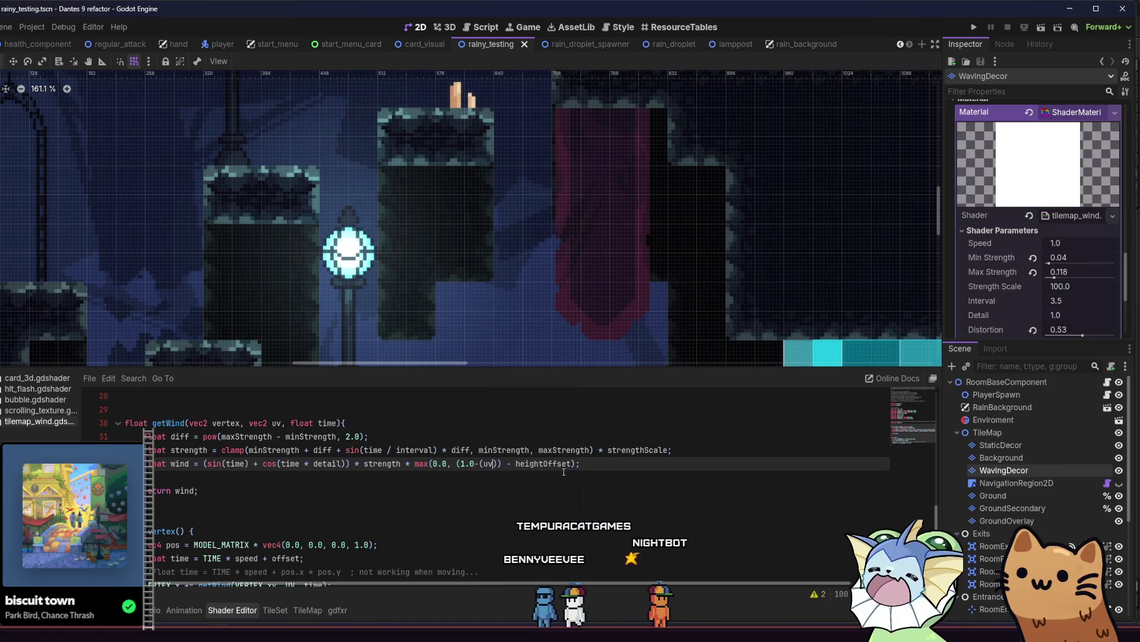
Step: Restore the wind line's falloff to (1.0-uv.y) - heightOffset, removing the trial uv.y, and save the shader
key(BackSpace)
text(.y)
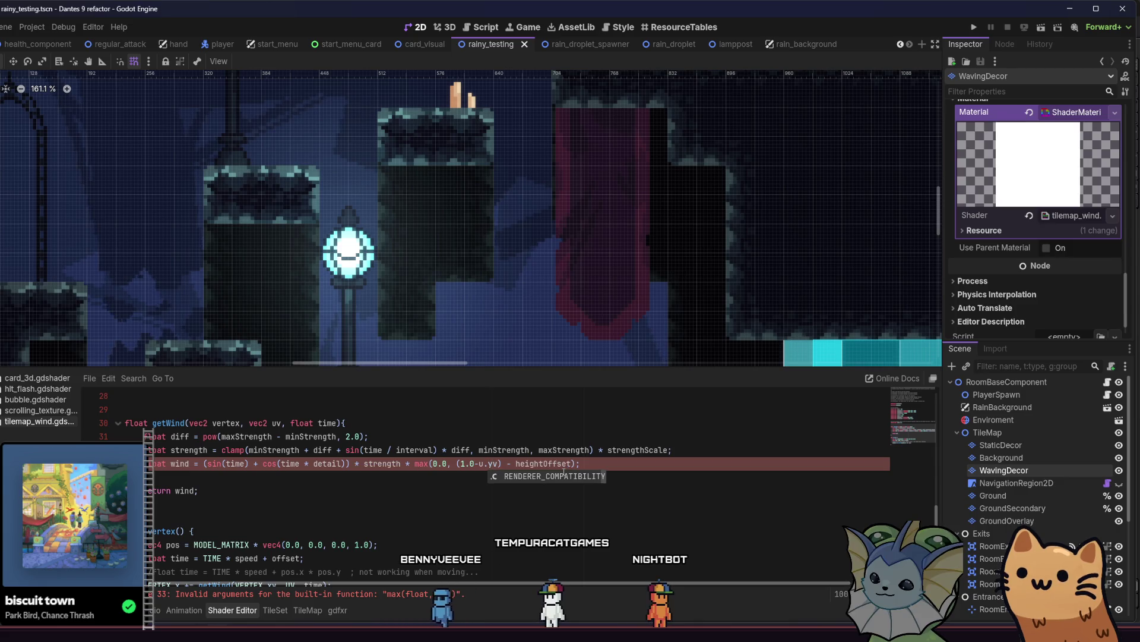
key(Delete)
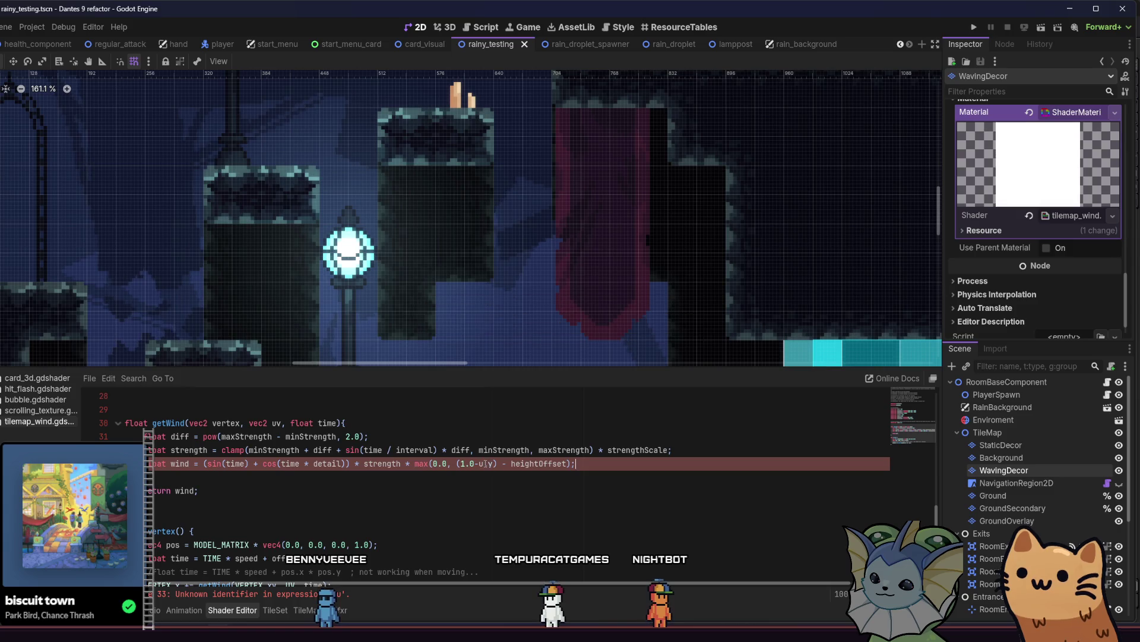
text(v)
key(ctrl+s)
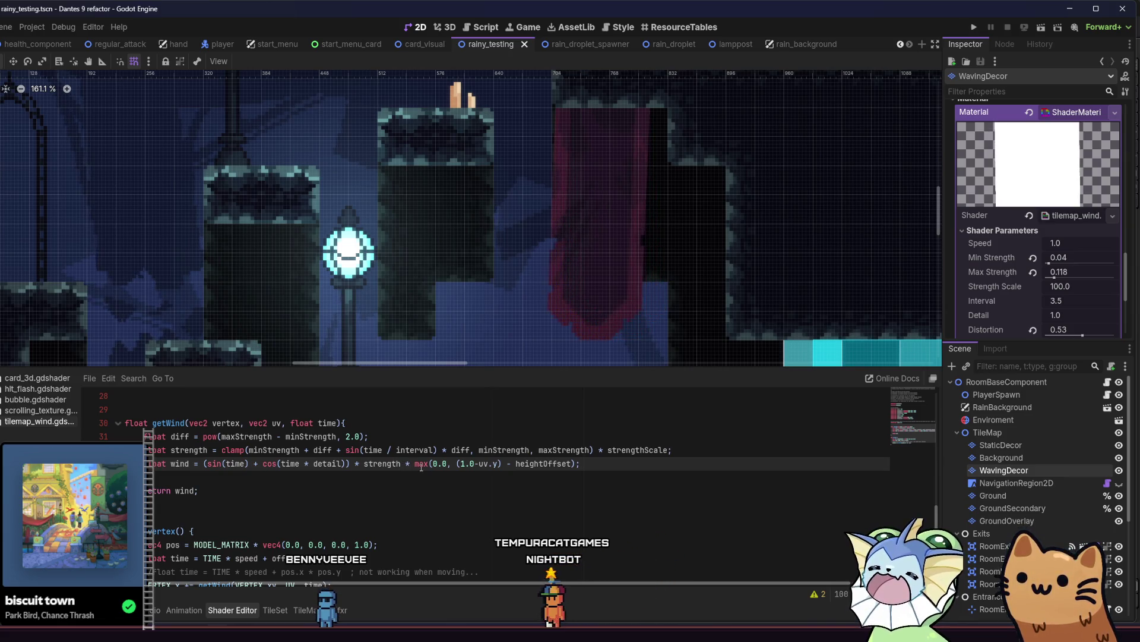
text(v* uv.y)
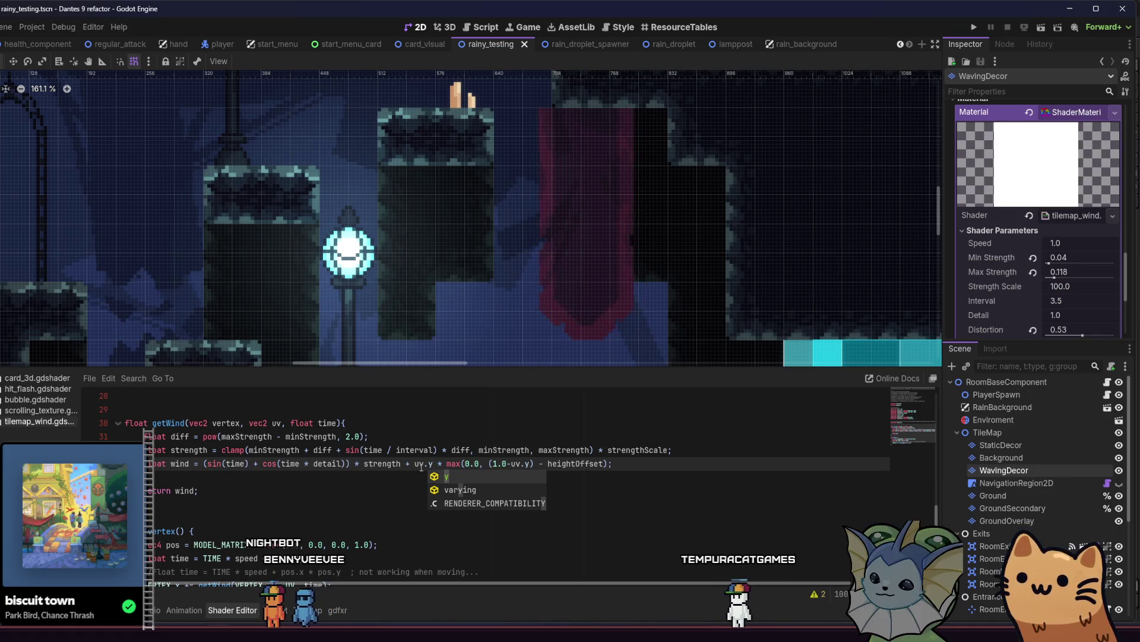
key(BackSpace)
key(BackSpace)
key(BackSpace)
key(BackSpace)
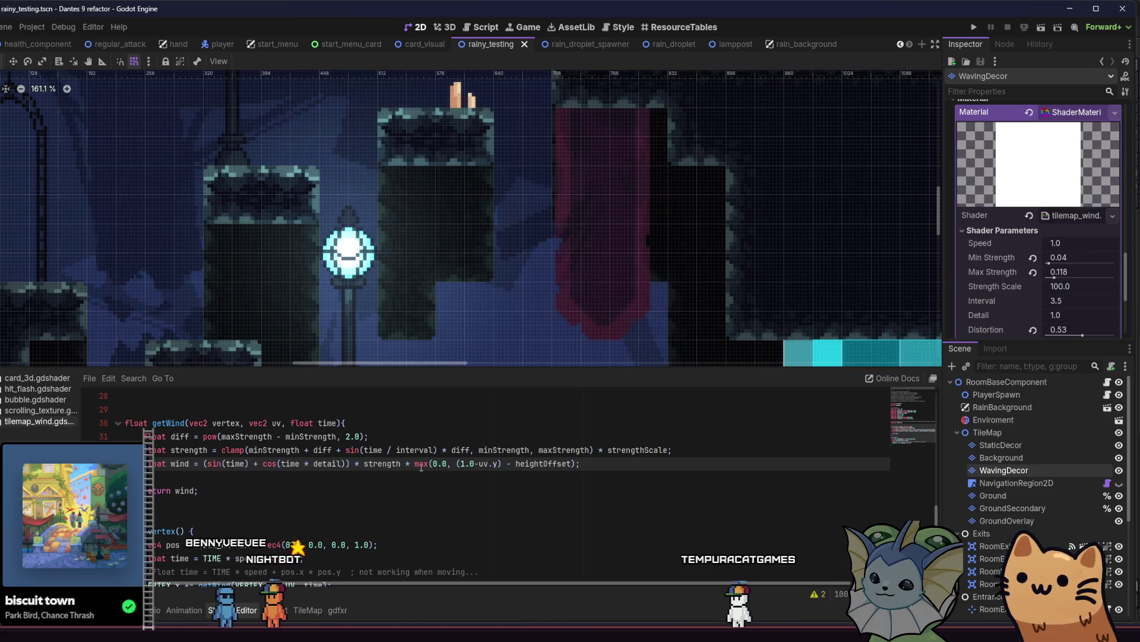
key(ctrl+s)
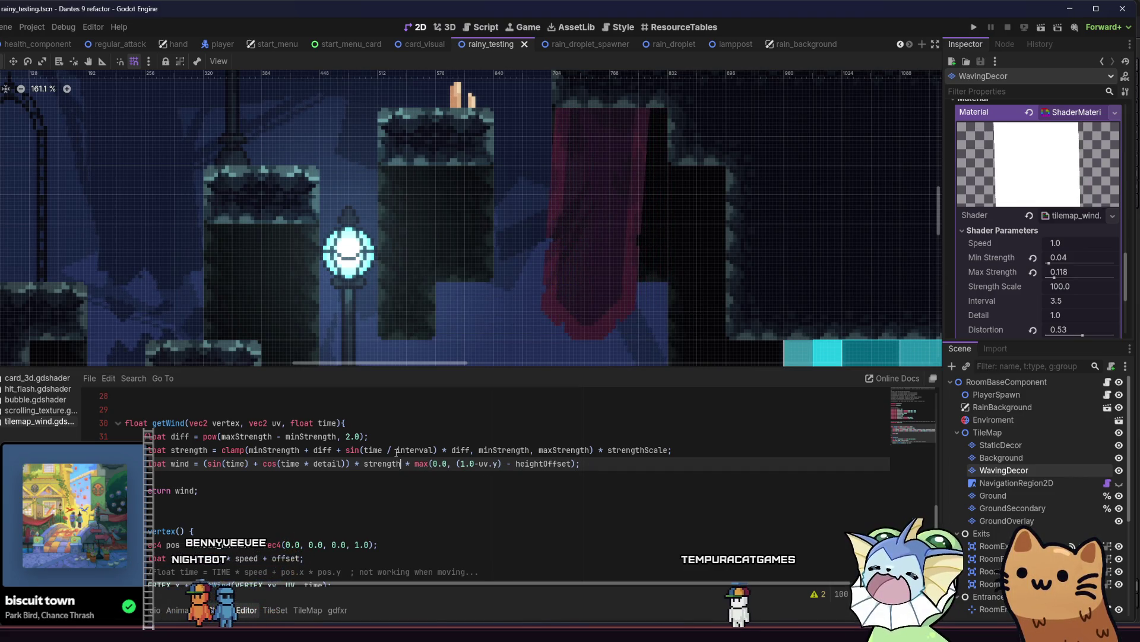
Step: Append + (uv.y * 100.0) after the cos term on the getWind wind line
click(350, 471)
text(+ (uv.y * 100.0))
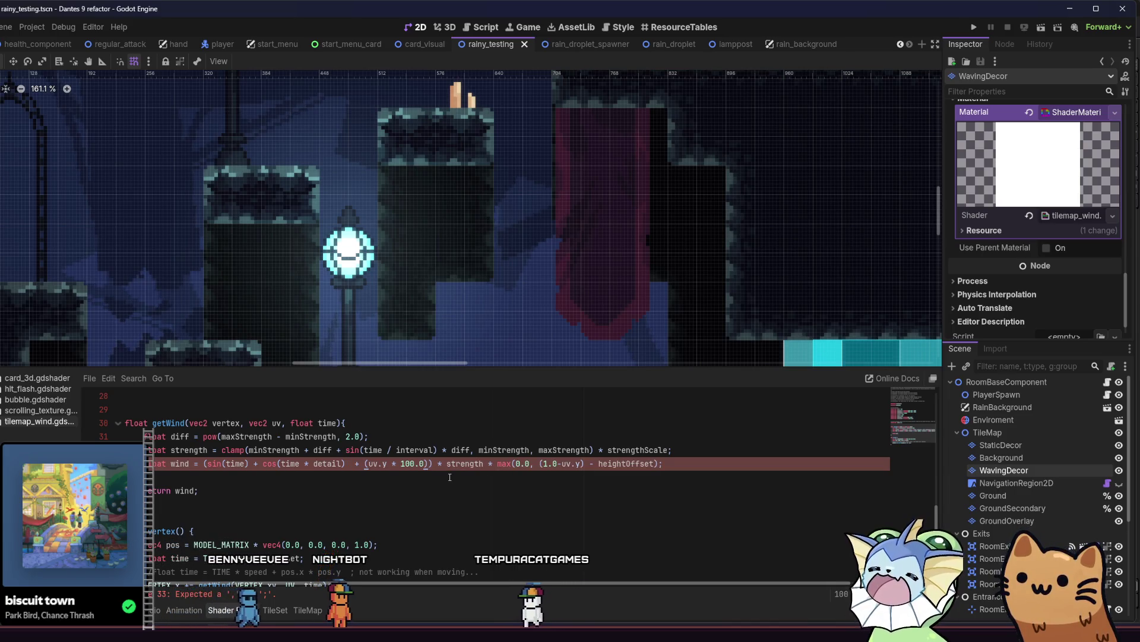
key(BackSpace)
key(Left)
key(Left)
key(Right)
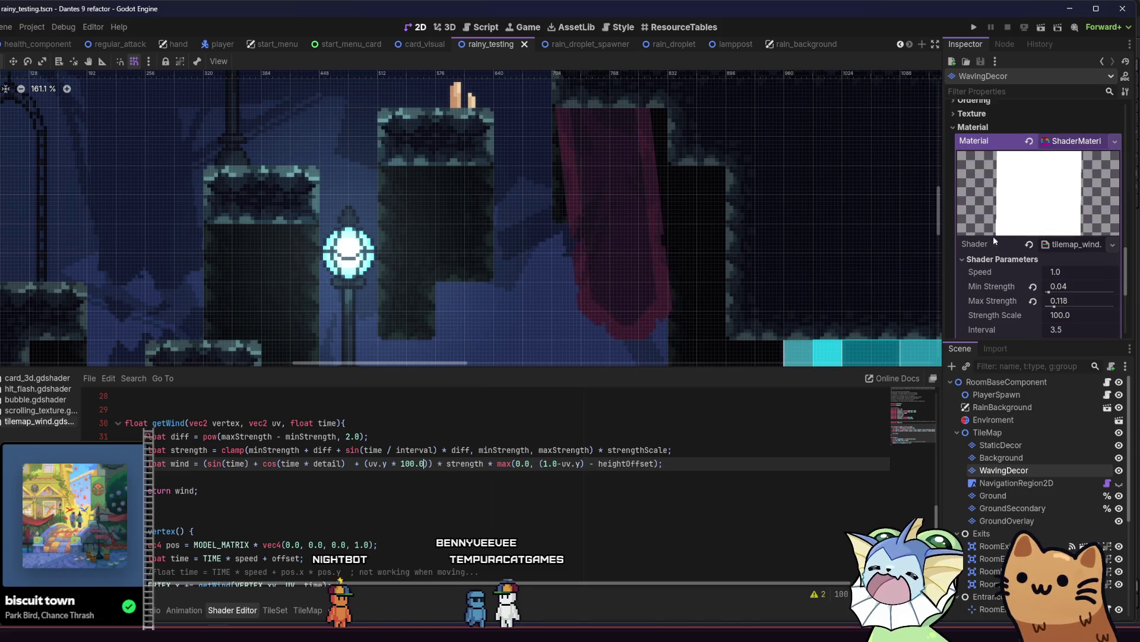
Step: Cut the (uv.y * 100.0) term, test it after sin(time), then undo to drop it
drag(428, 470, 371, 470)
key(shift+End)
shift+click(355, 465)
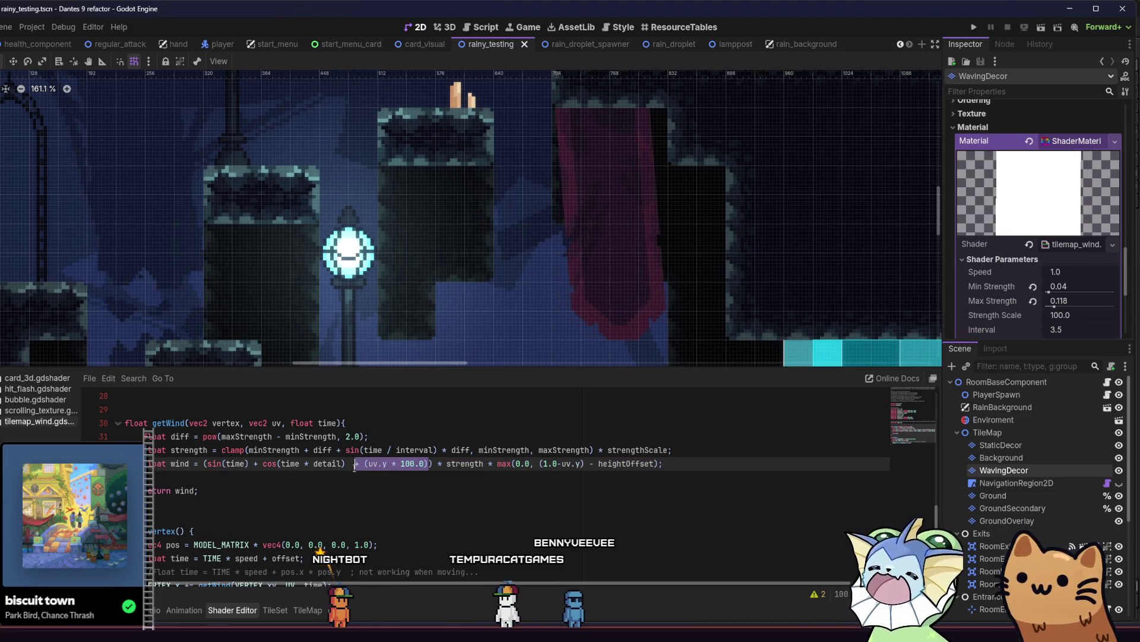
key(BackSpace)
key(Left)
key(Left)
key(Left)
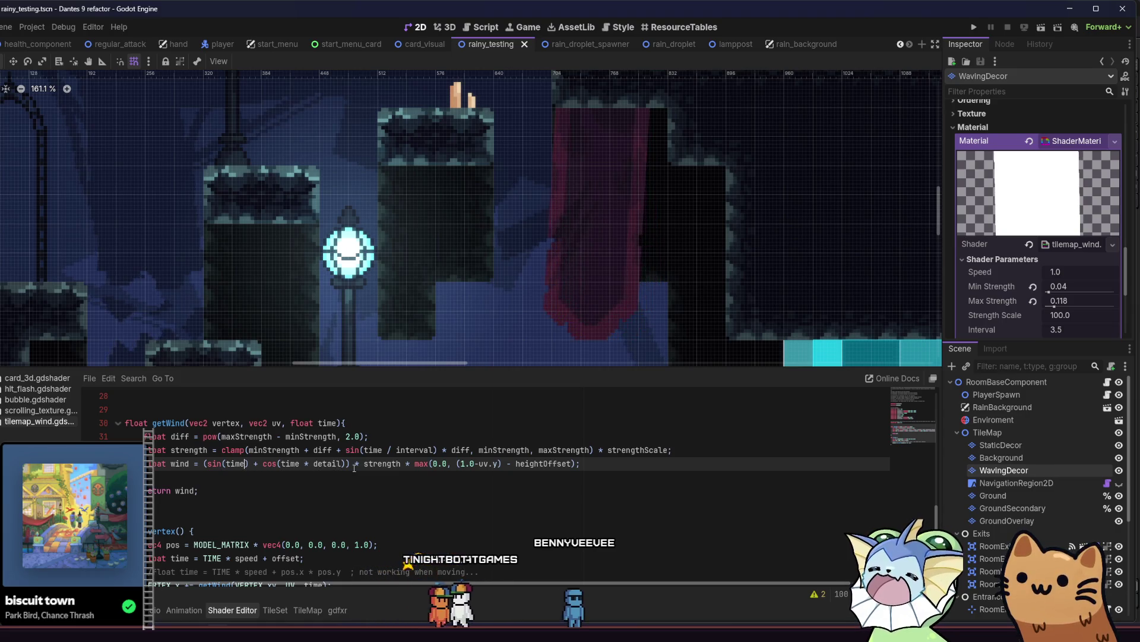
key(ctrl+v)
key(ctrl+s)
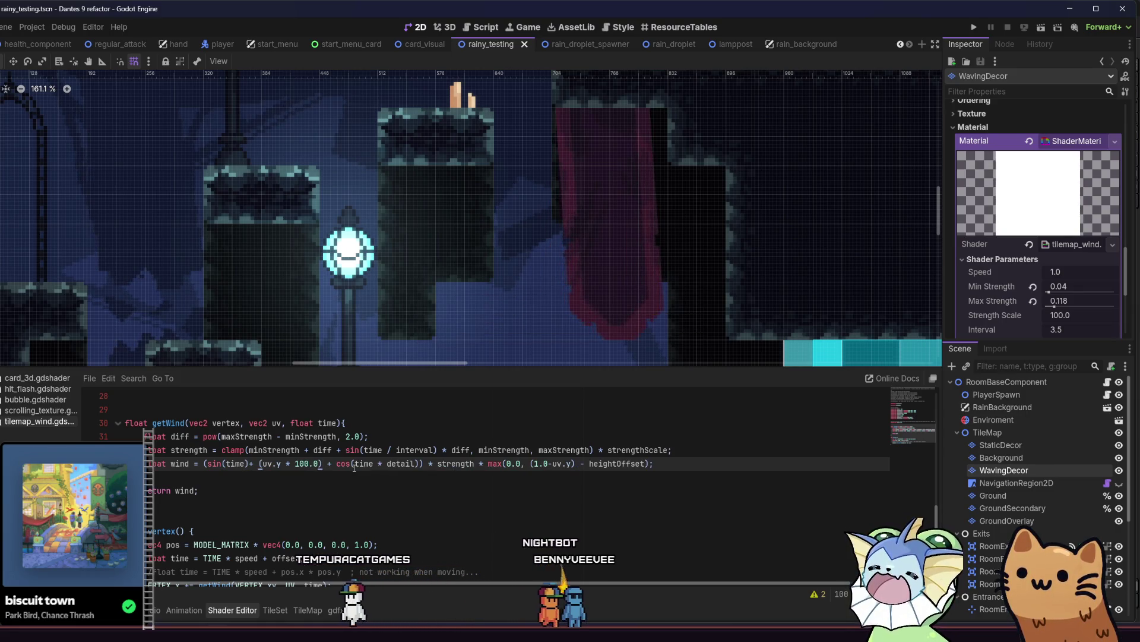
key(ctrl+z)
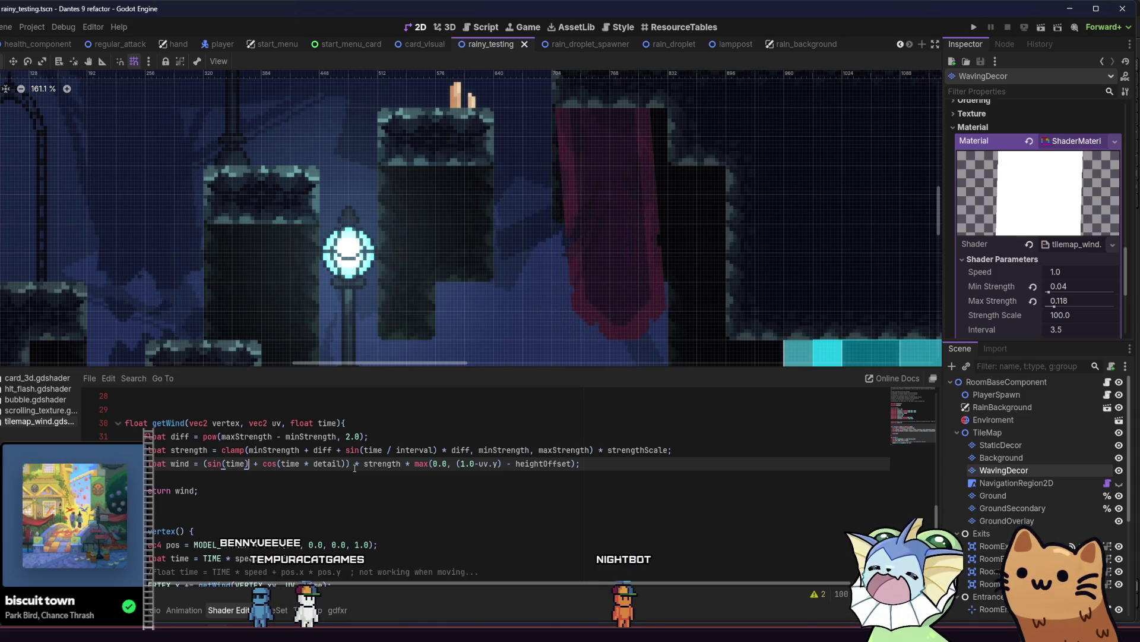
scroll(355, 468, down, 1)
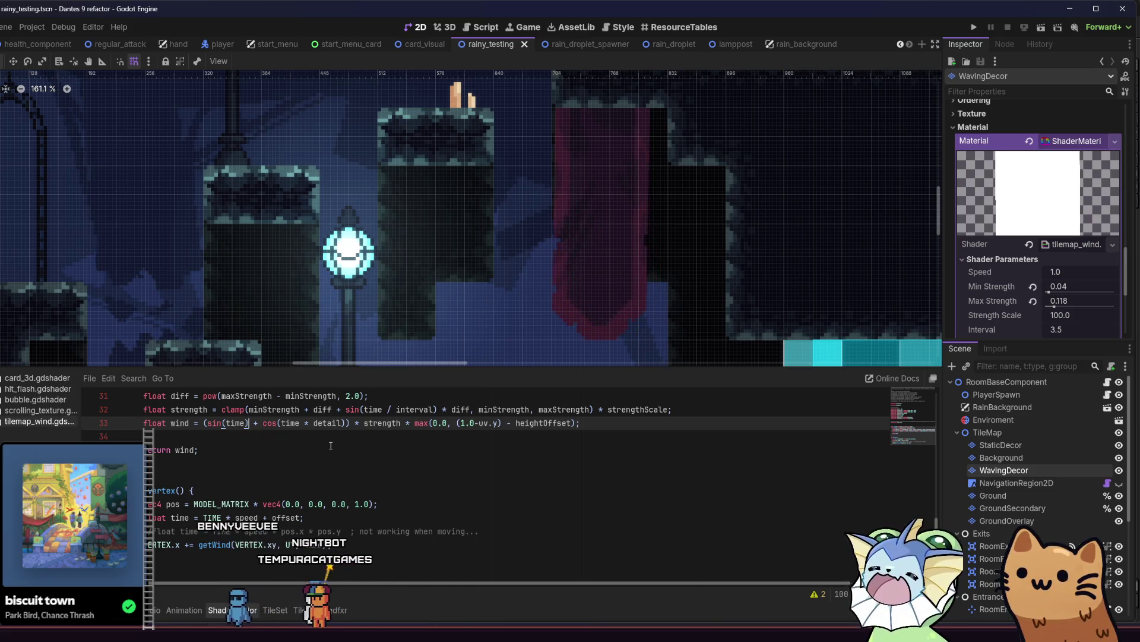
Step: Inspect where pos, the time calculation and VERTEX are used in the tilemap_wind shader
double_click(173, 503)
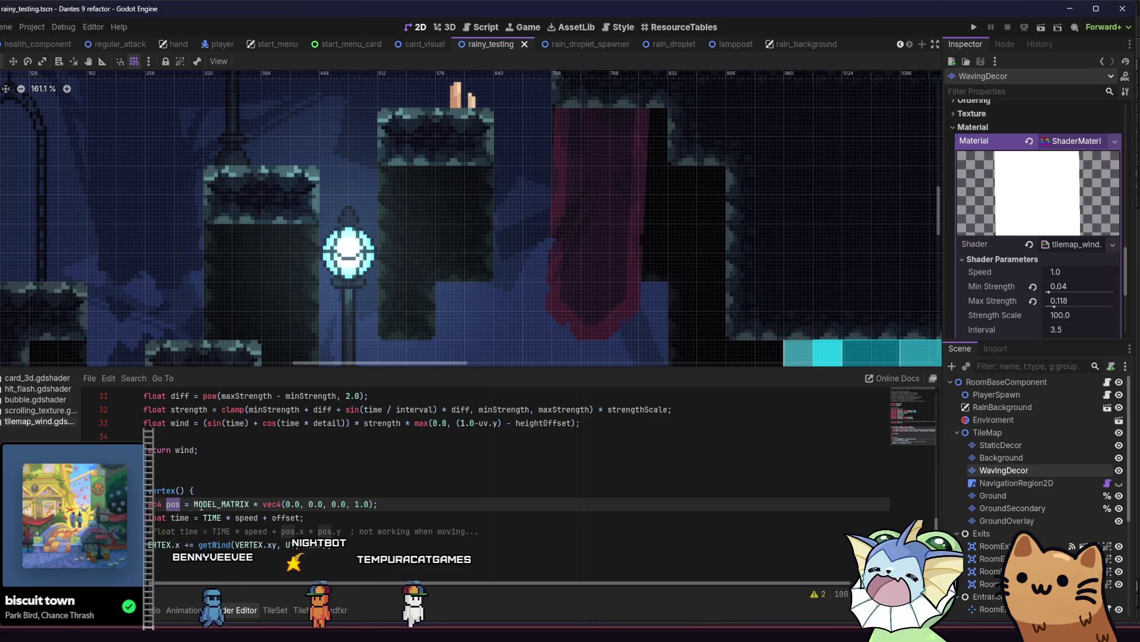
click(249, 524)
click(489, 527)
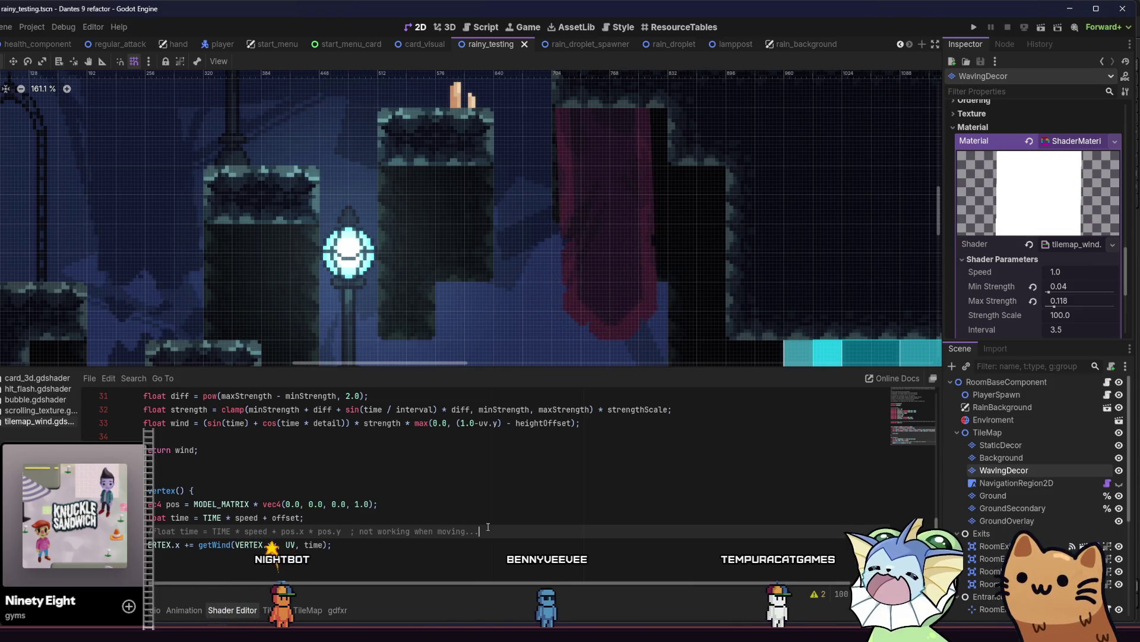
scroll(488, 527, up, 3)
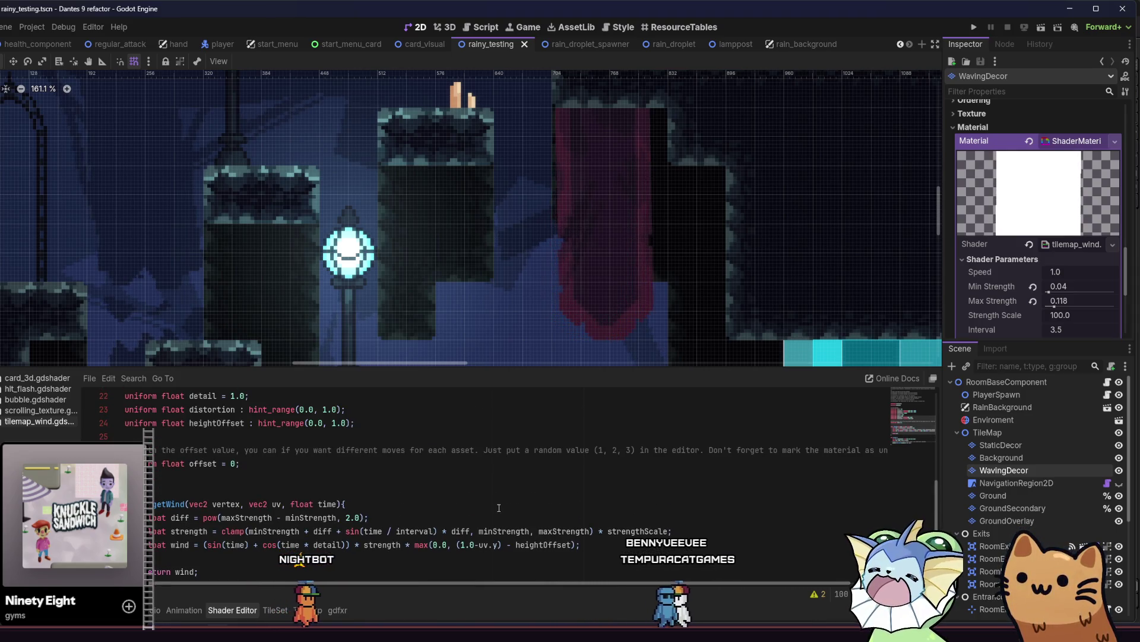
scroll(496, 503, up, 1)
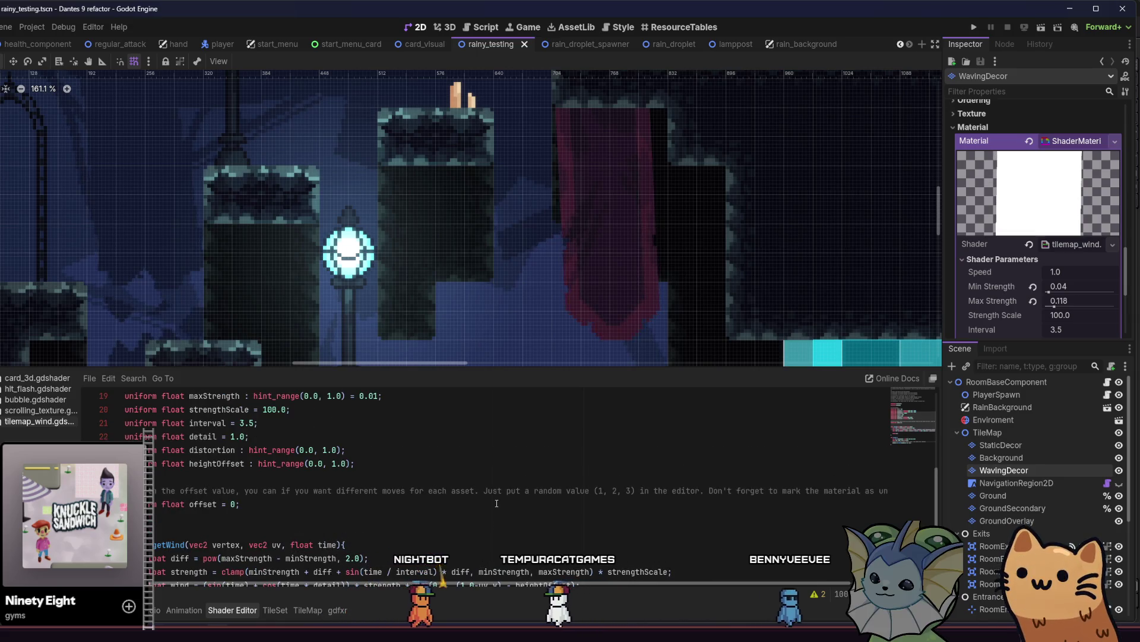
scroll(493, 503, up, 2)
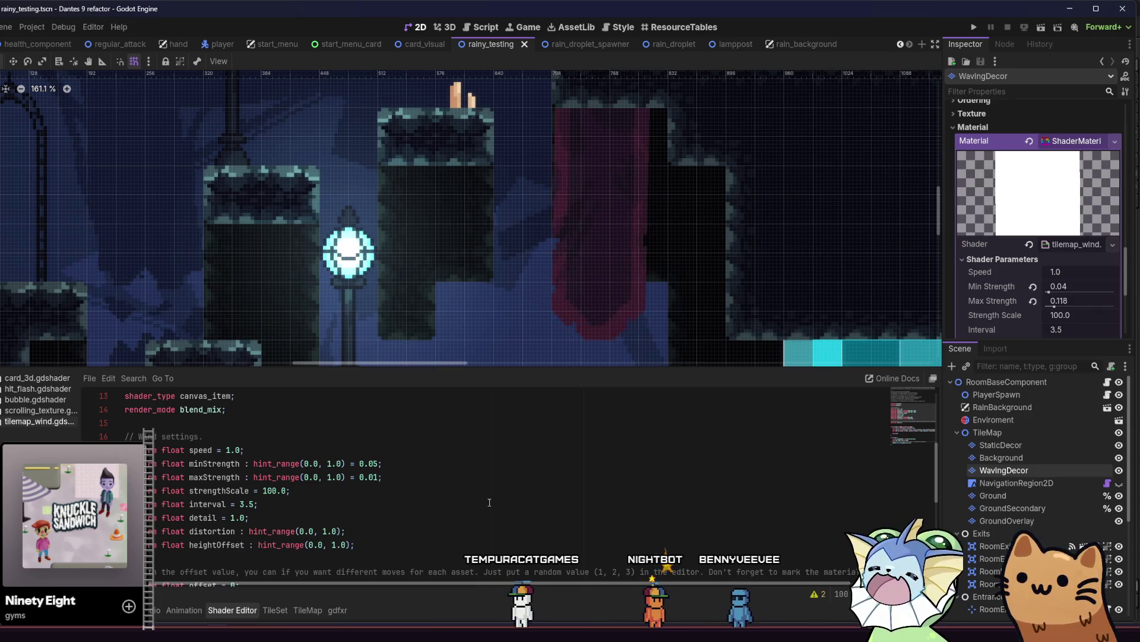
scroll(490, 502, down, 4)
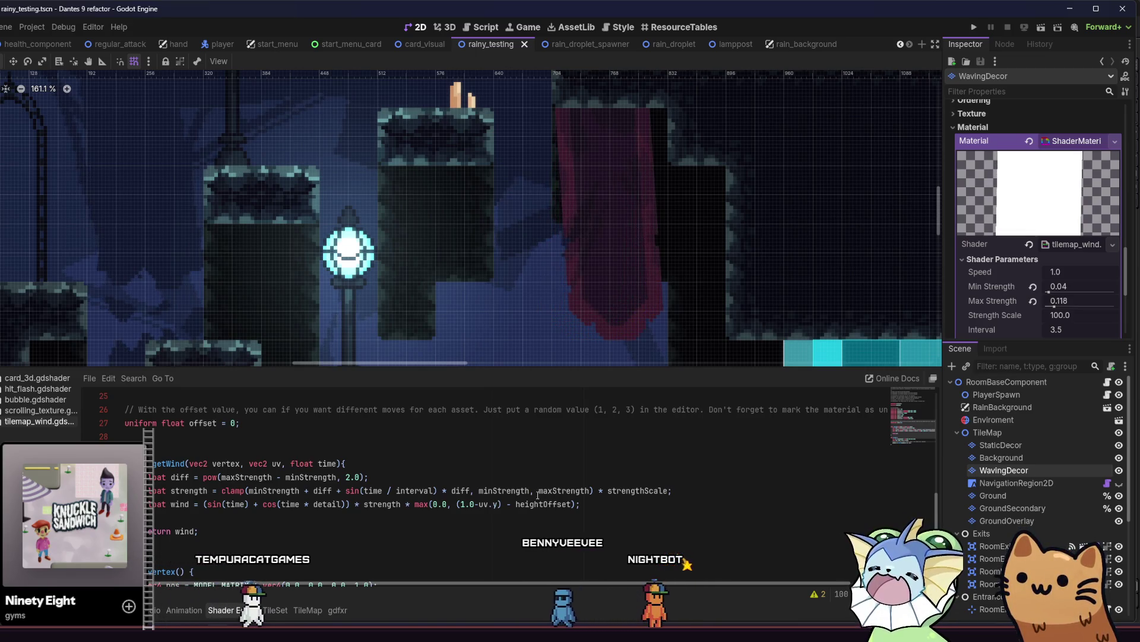
scroll(426, 490, down, 2)
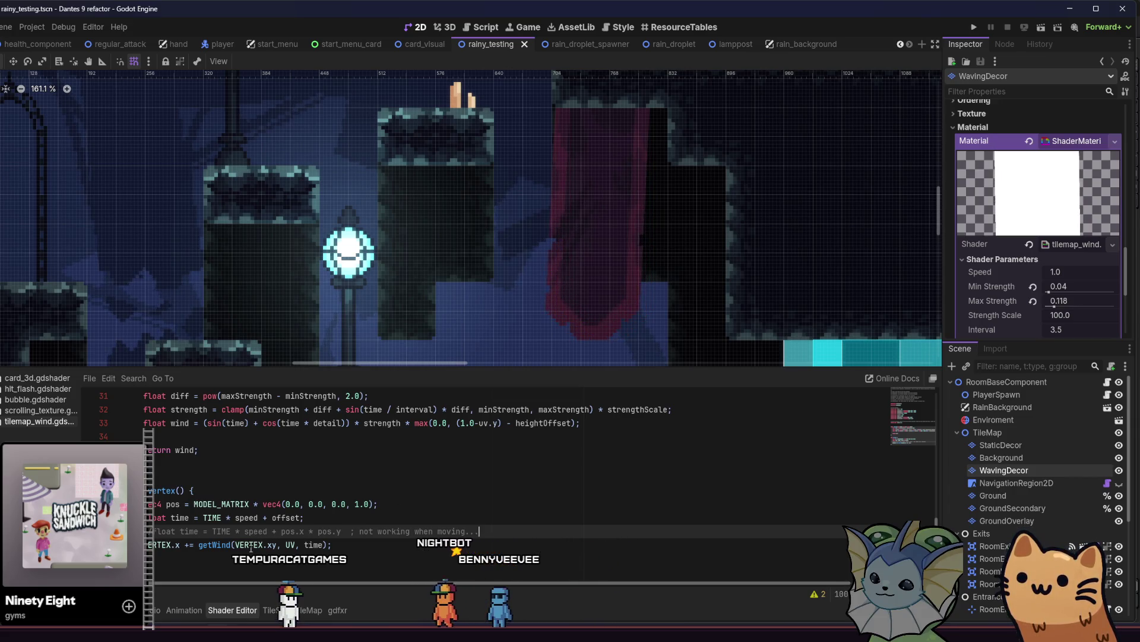
scroll(292, 505, up, 1)
double_click(218, 423)
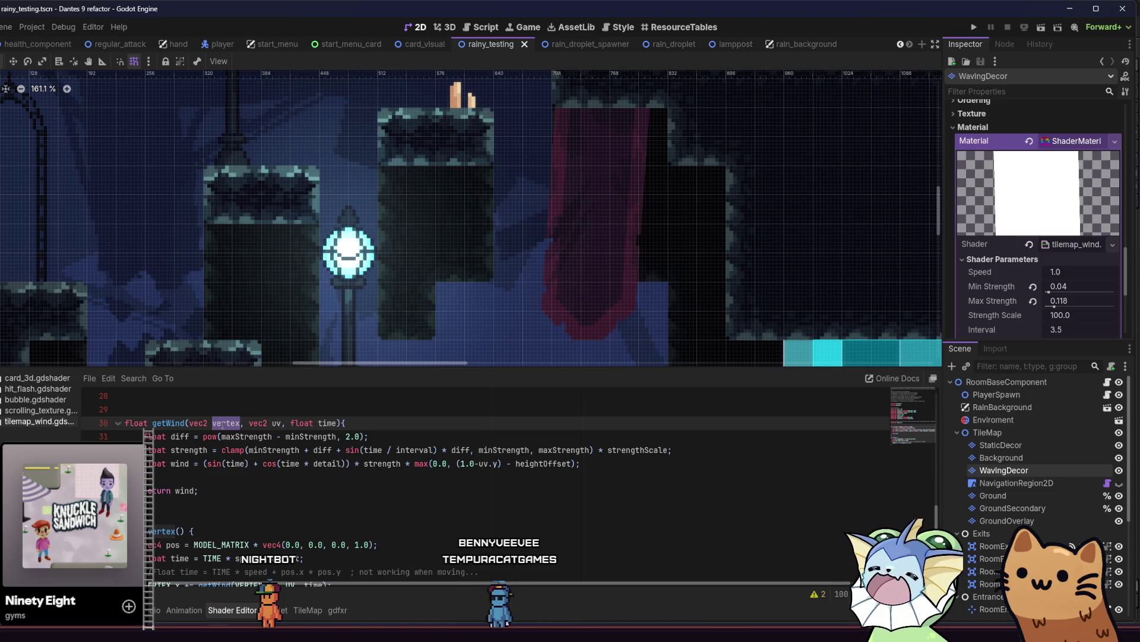
scroll(302, 507, down, 1)
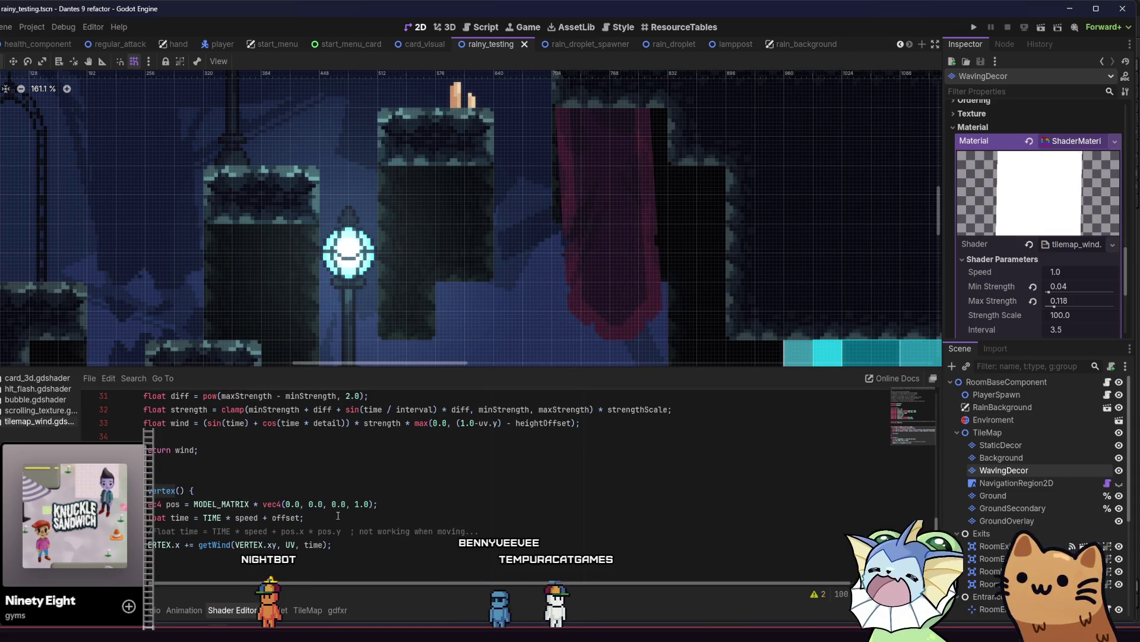
scroll(295, 489, up, 1)
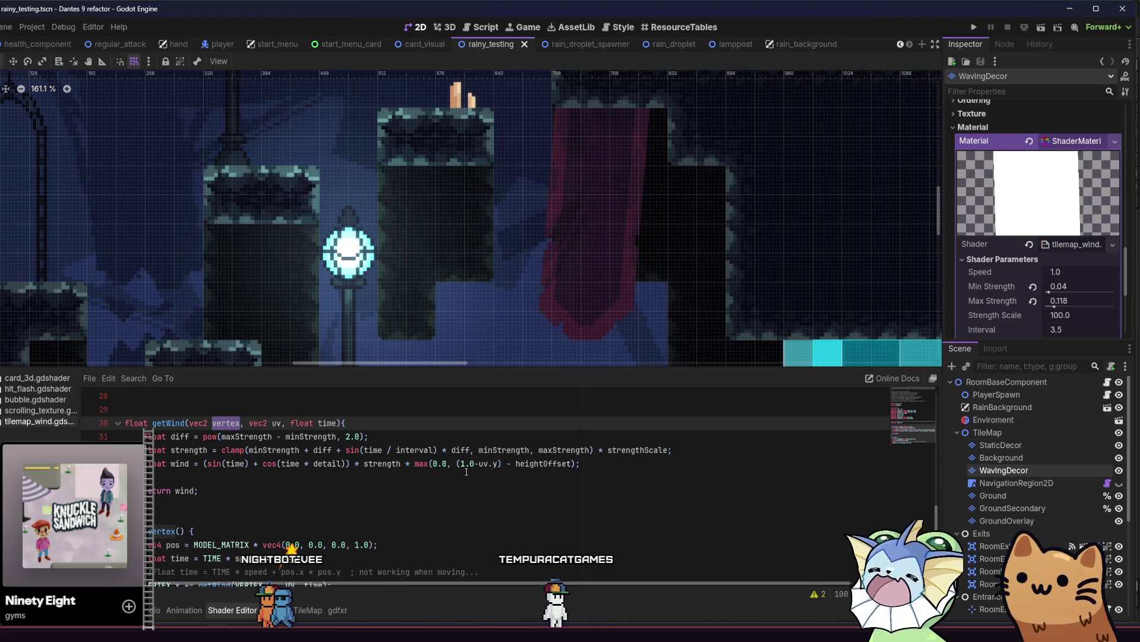
Step: Test subtracting 0.5 in the falloff term, then restore uv.y, saving after each edit
click(498, 463)
text(1)
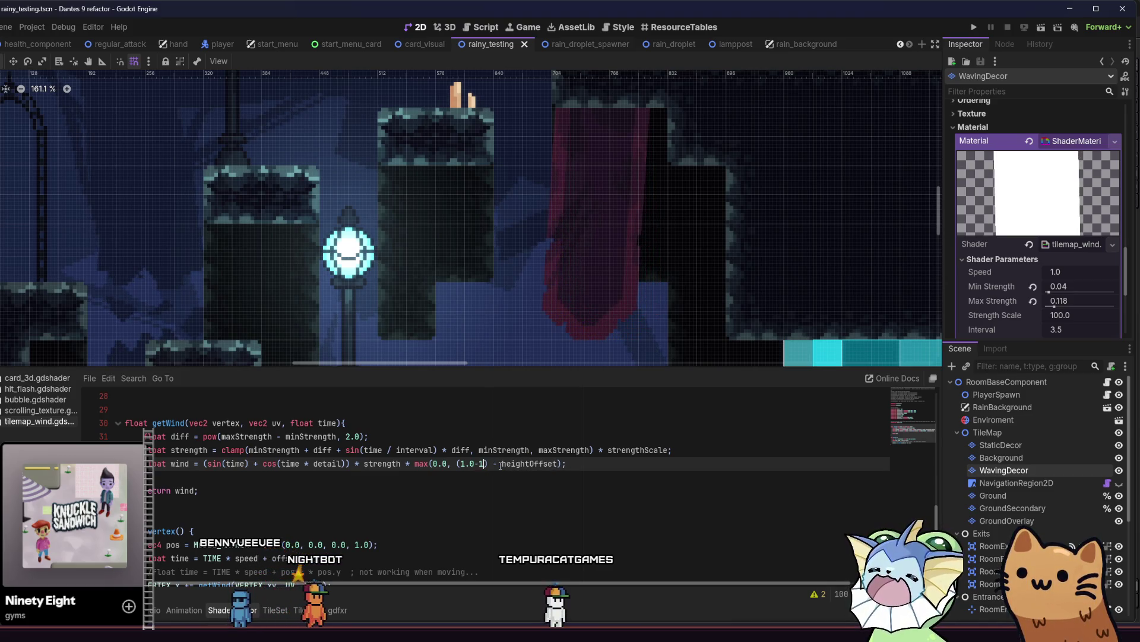
text(.0)
key(ctrl+s)
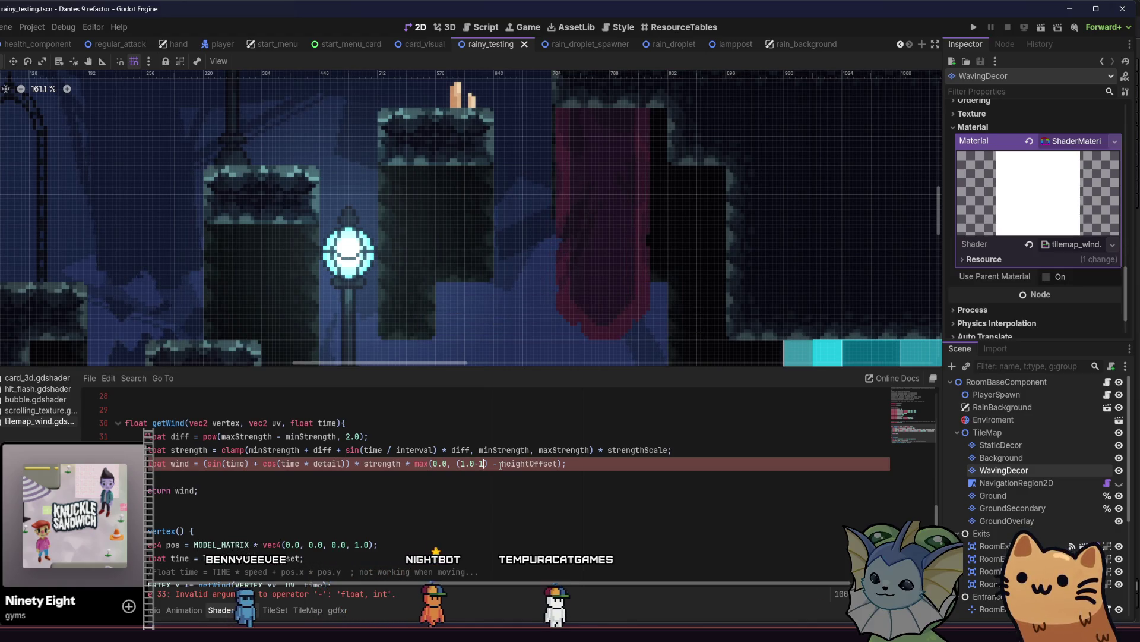
key(BackSpace)
key(BackSpace)
key(BackSpace)
key(ctrl+s)
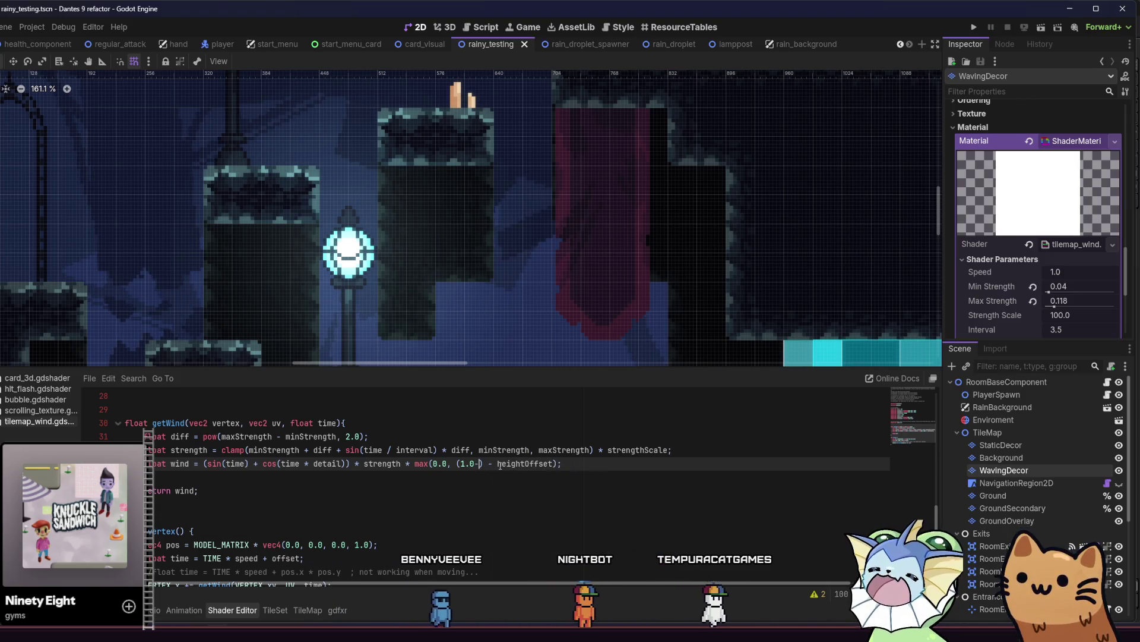
text(0.5)
key(ctrl+s)
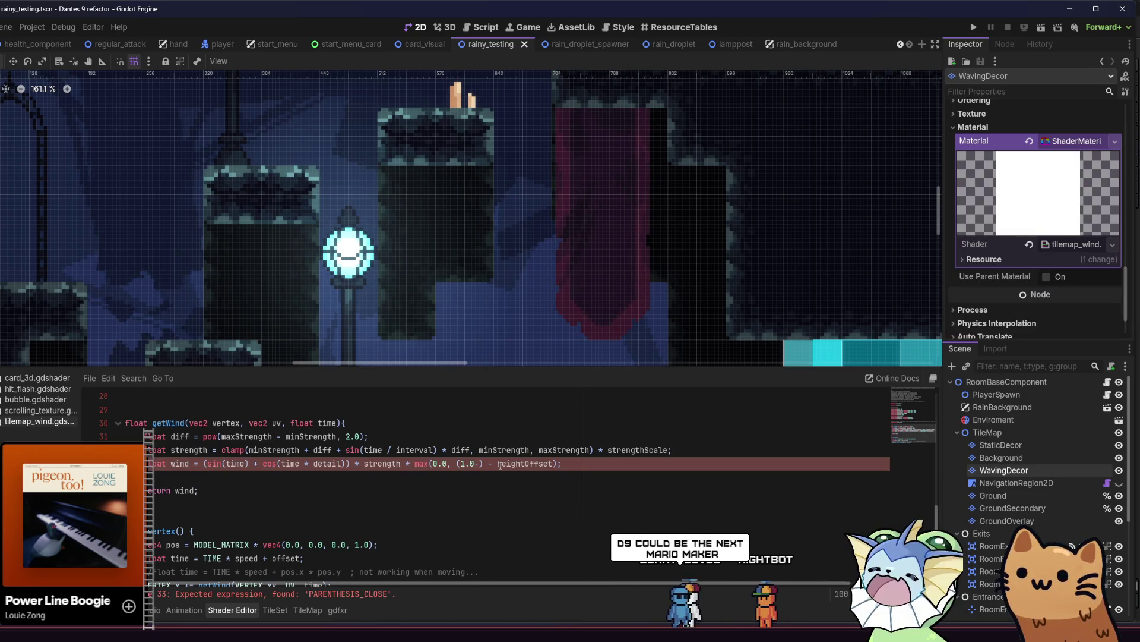
text(uv.y)
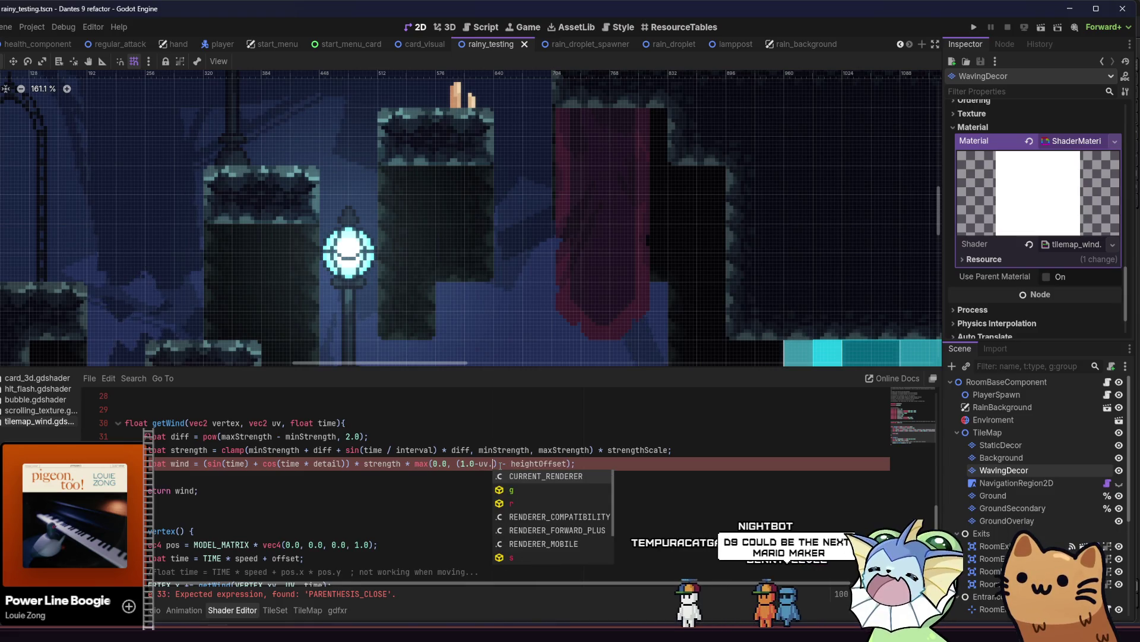
key(ctrl+s)
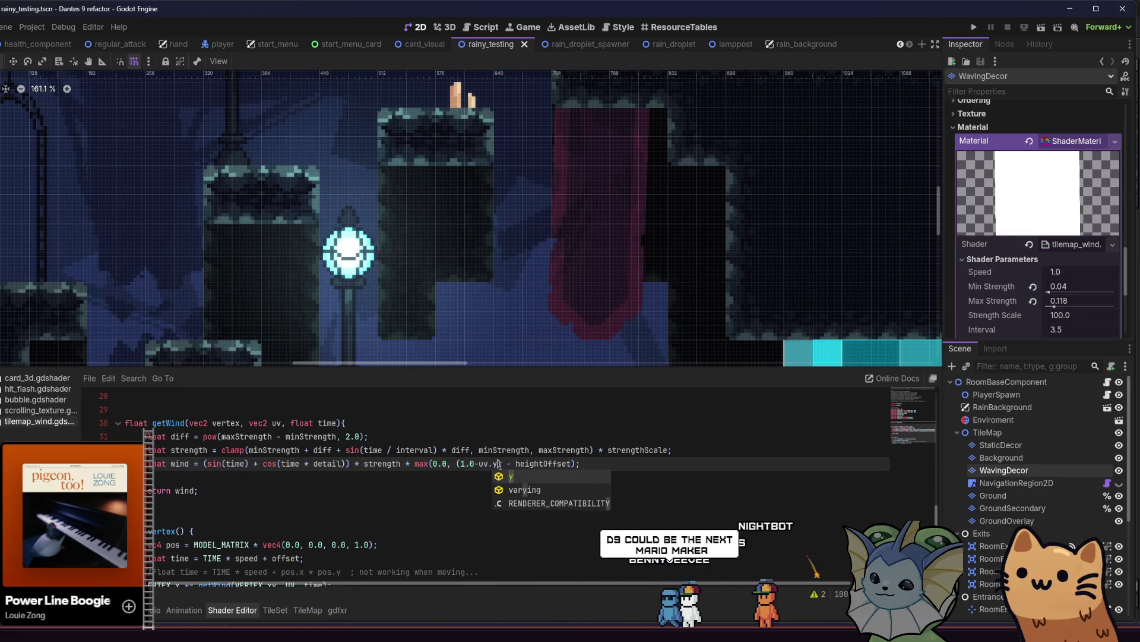
Step: Multiply (1.0-uv.y) by uv.y and fix brackets for max(0.0, (1.0-uv.y) * uv.y) - heightOffset
key(Left)
key(Left)
key(Left)
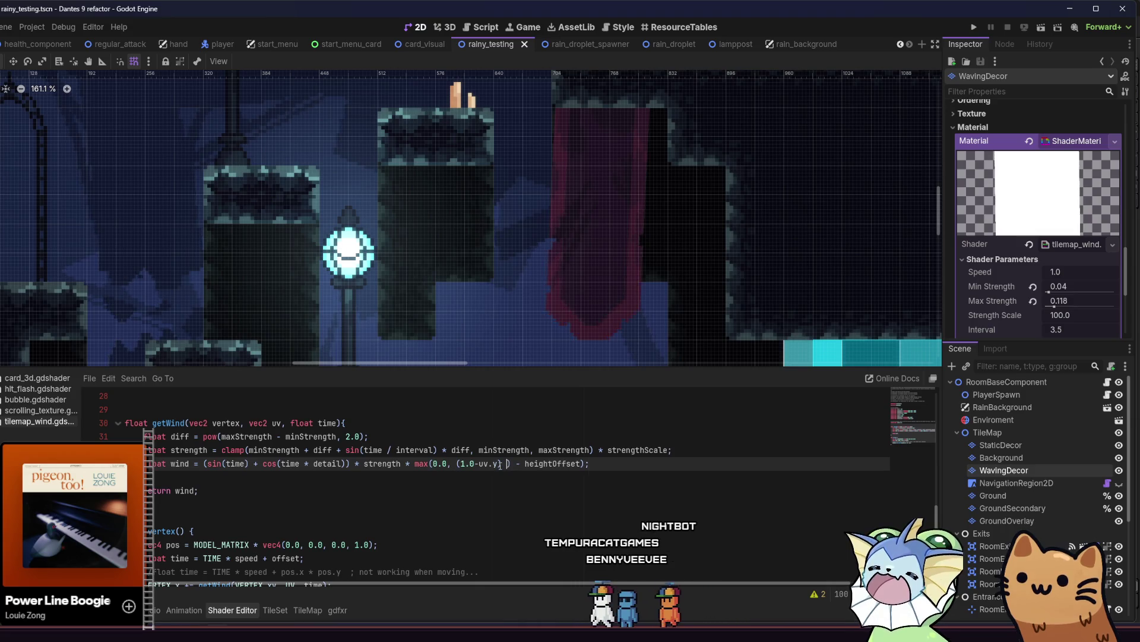
text(* uv.y)
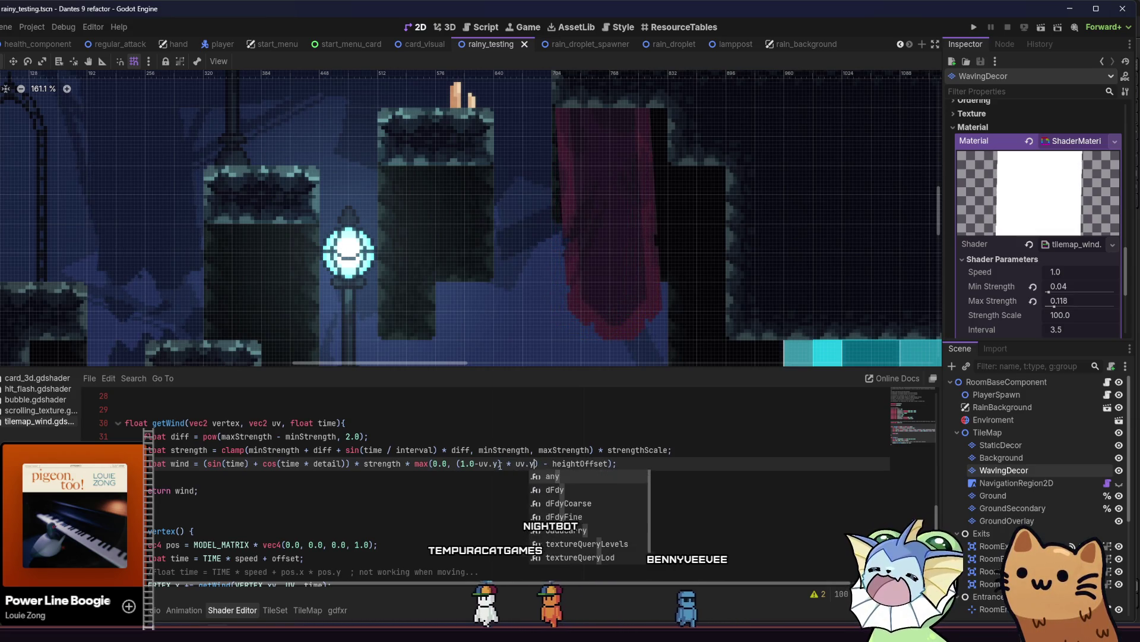
key(ctrl+s)
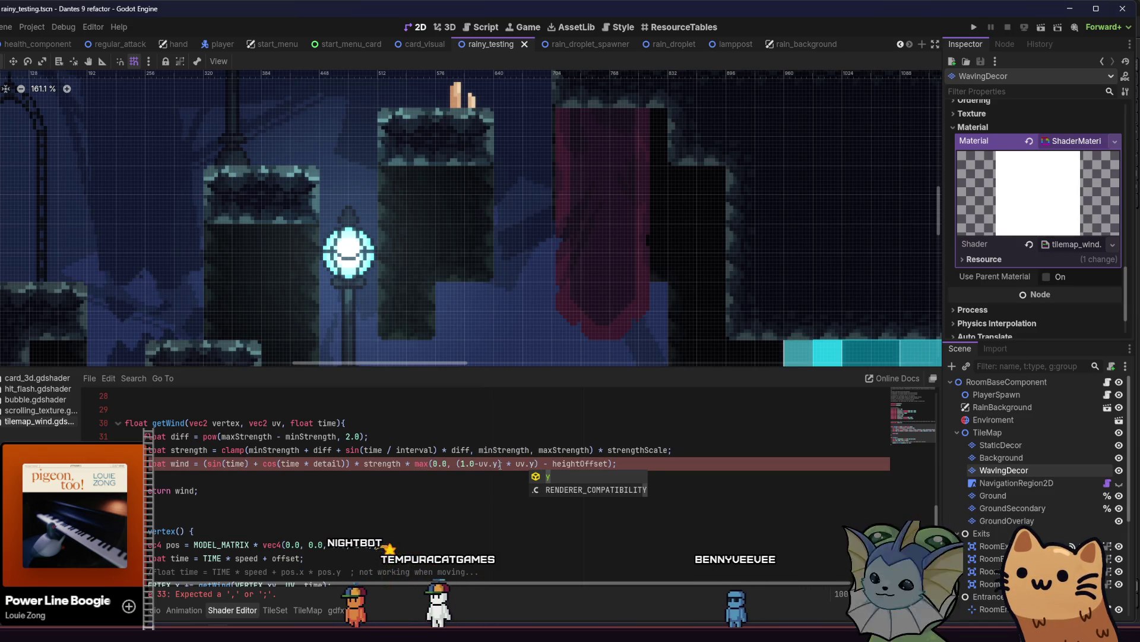
key(Right)
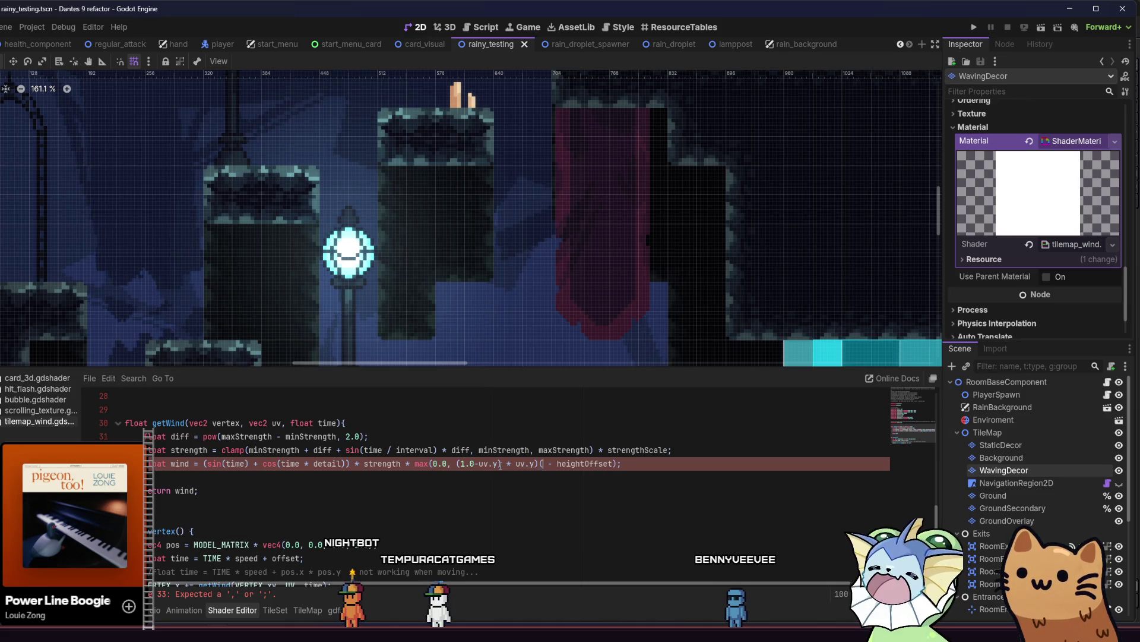
key(ctrl+s)
key(ctrl+s)
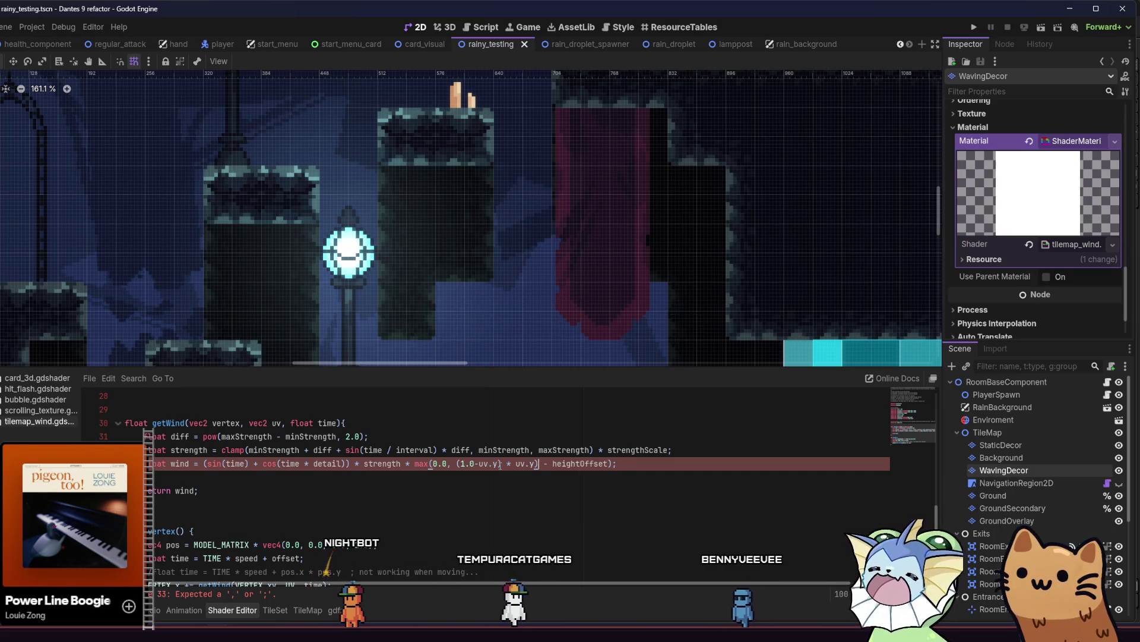
click(453, 463)
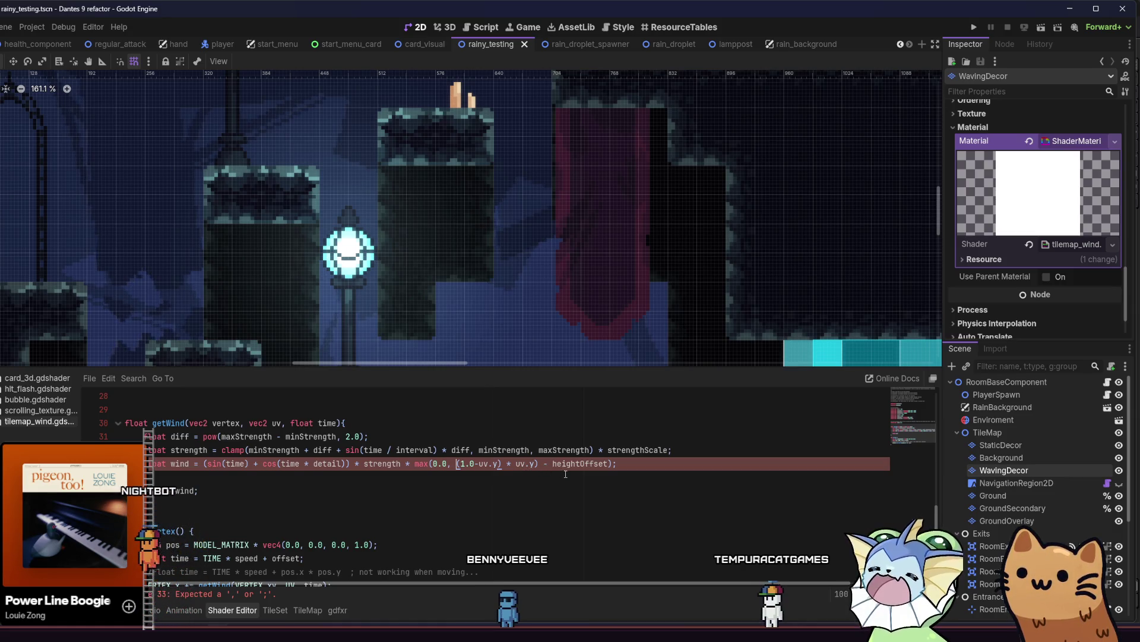
click(538, 464)
click(609, 463)
text())
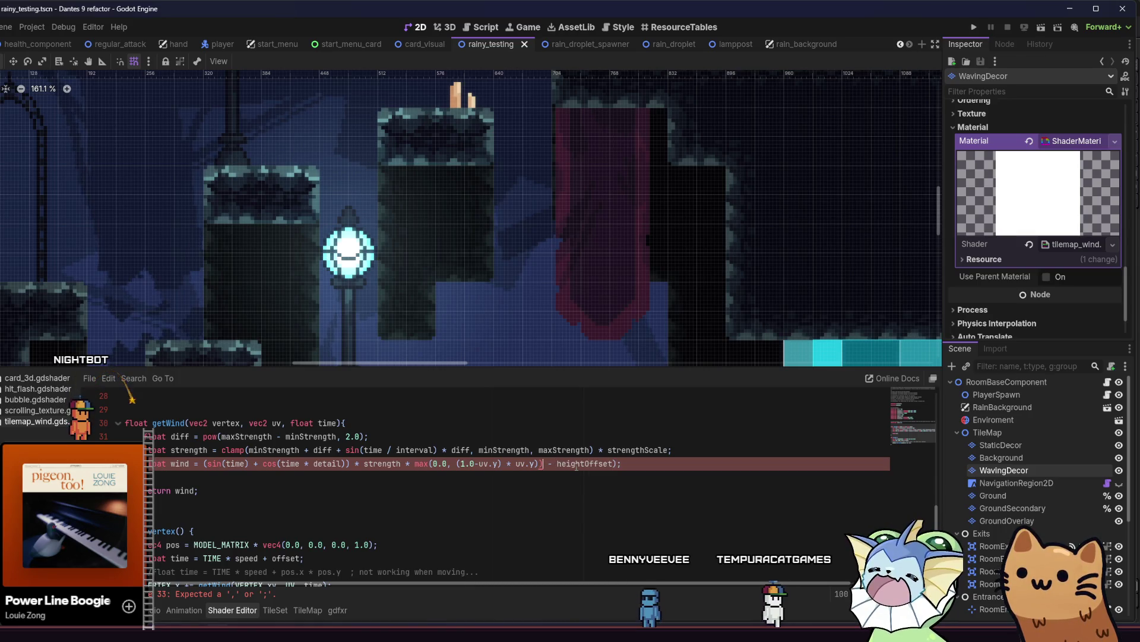
key(BackSpace)
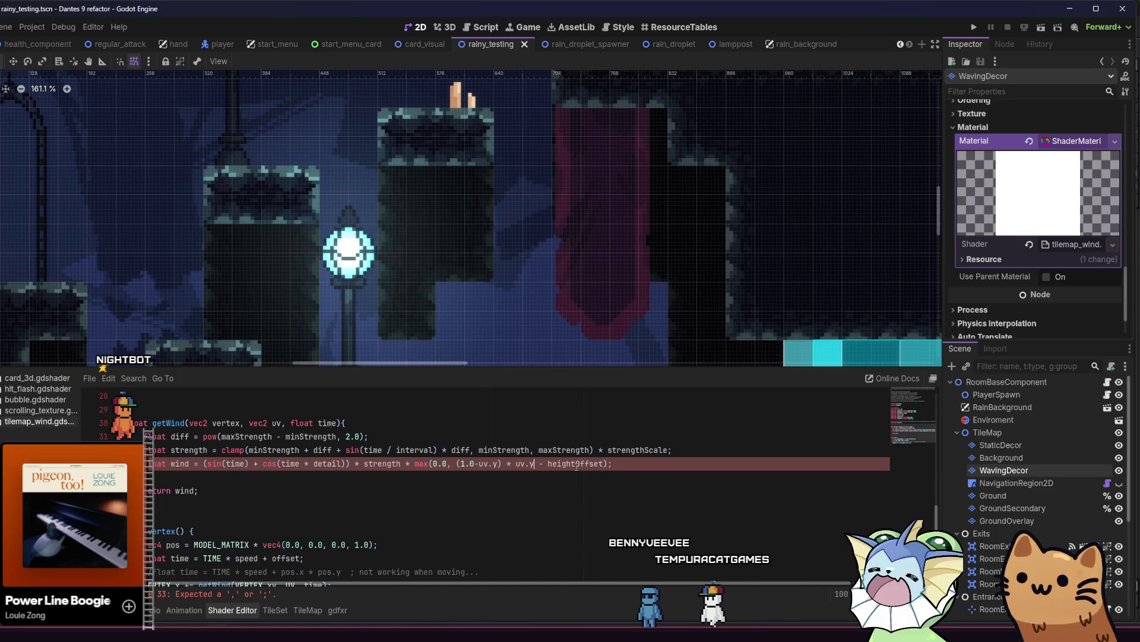
text()))
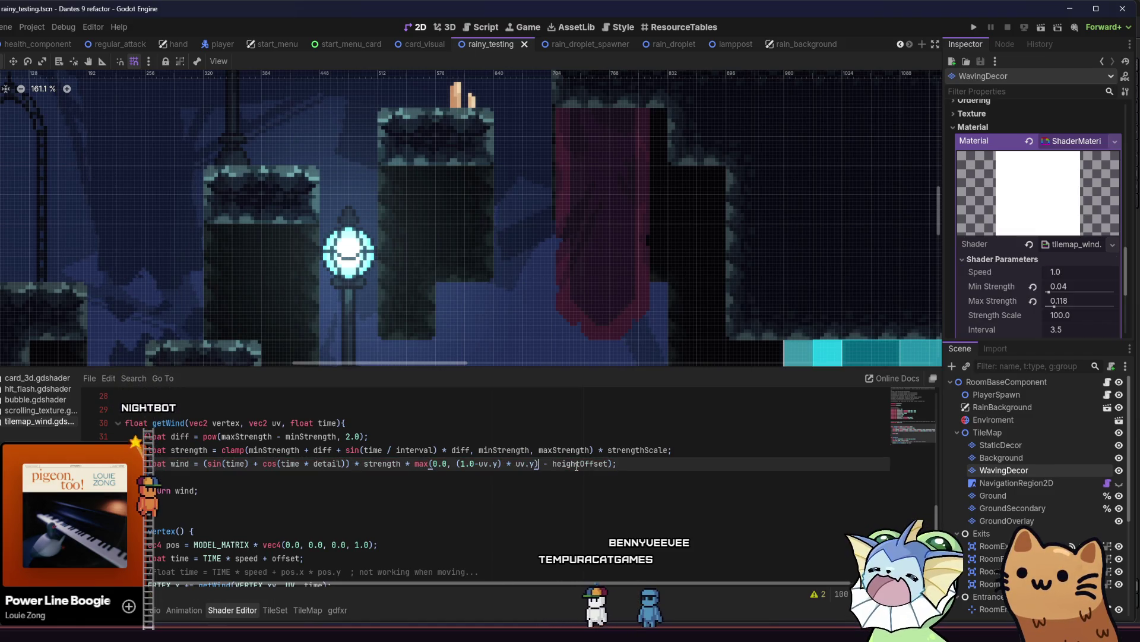
key(BackSpace)
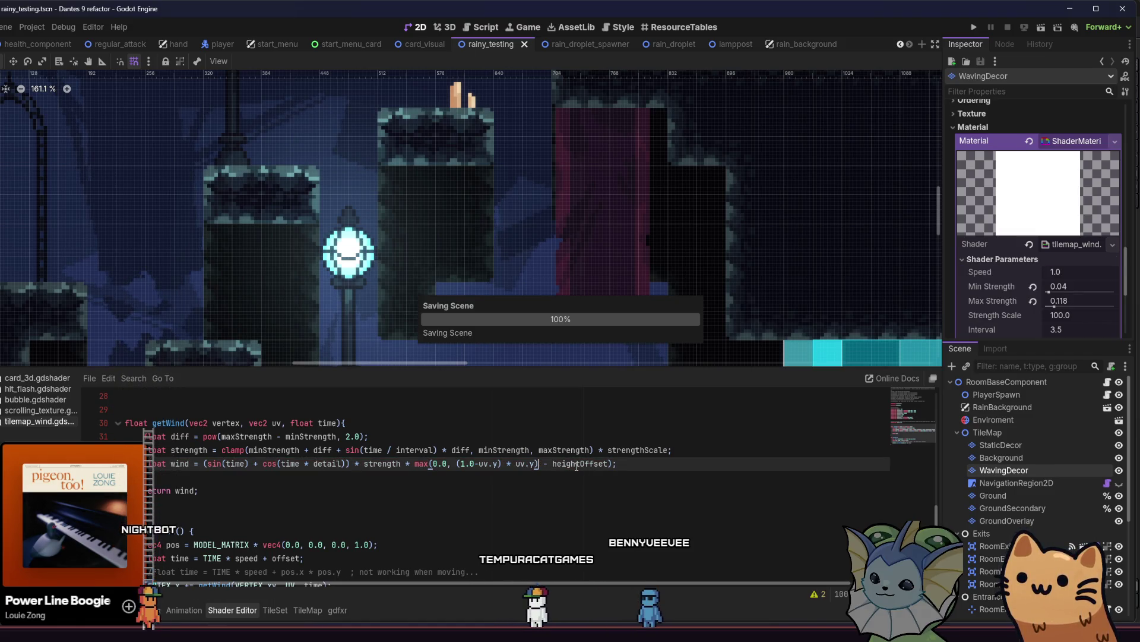
Step: Drop the * uv.y factor and rebalance brackets to max(0.0, (1.0-uv.y) - heightOffset)
click(608, 463)
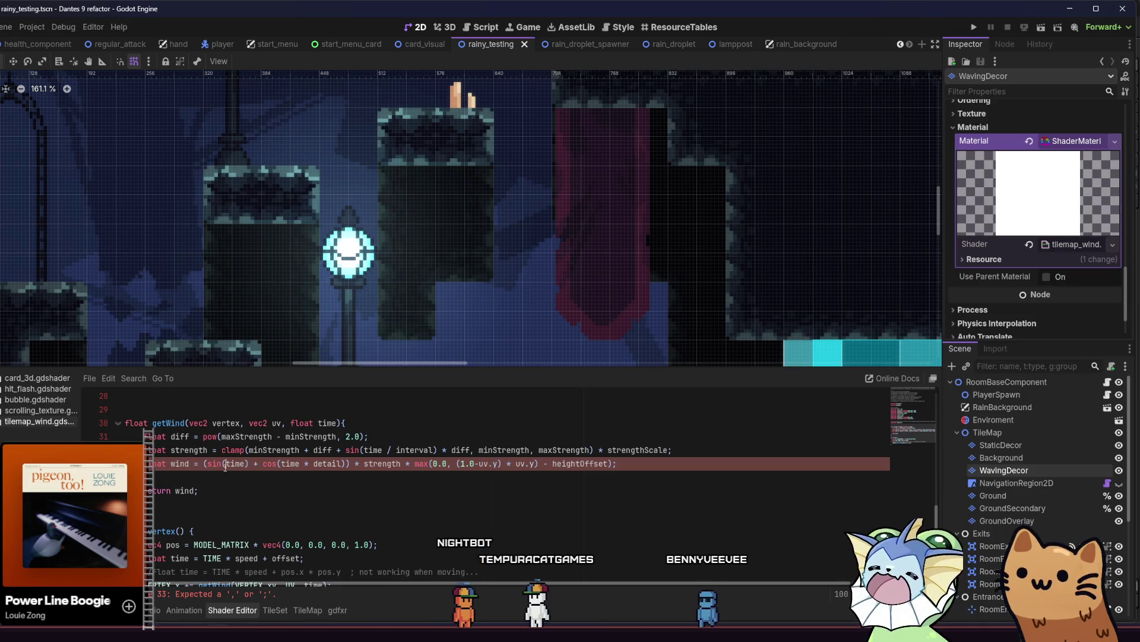
click(204, 464)
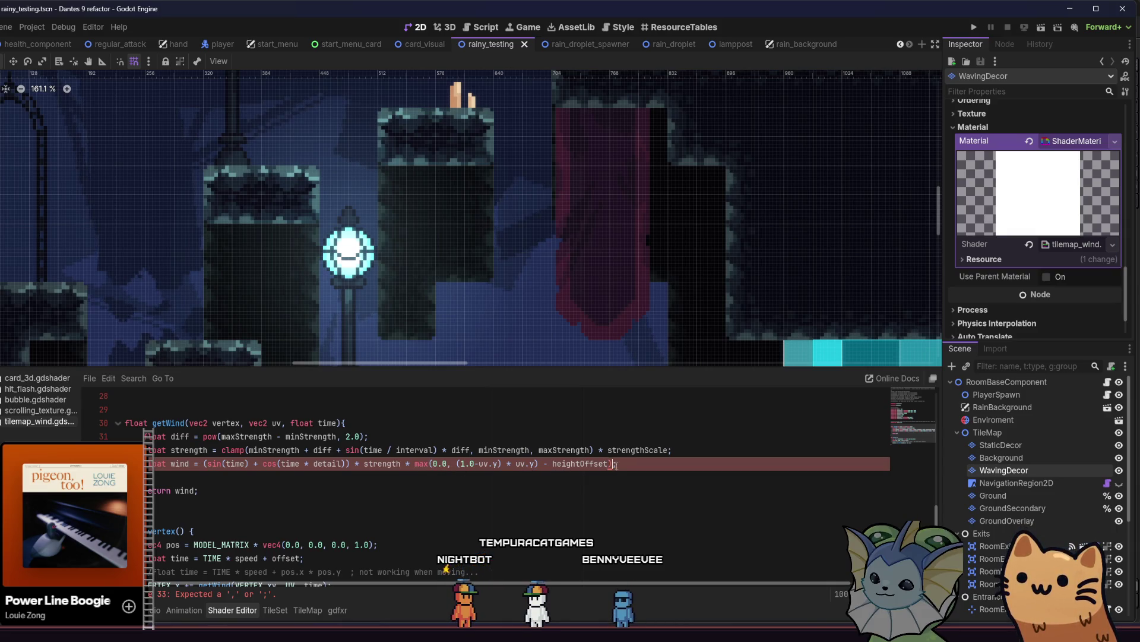
text();)
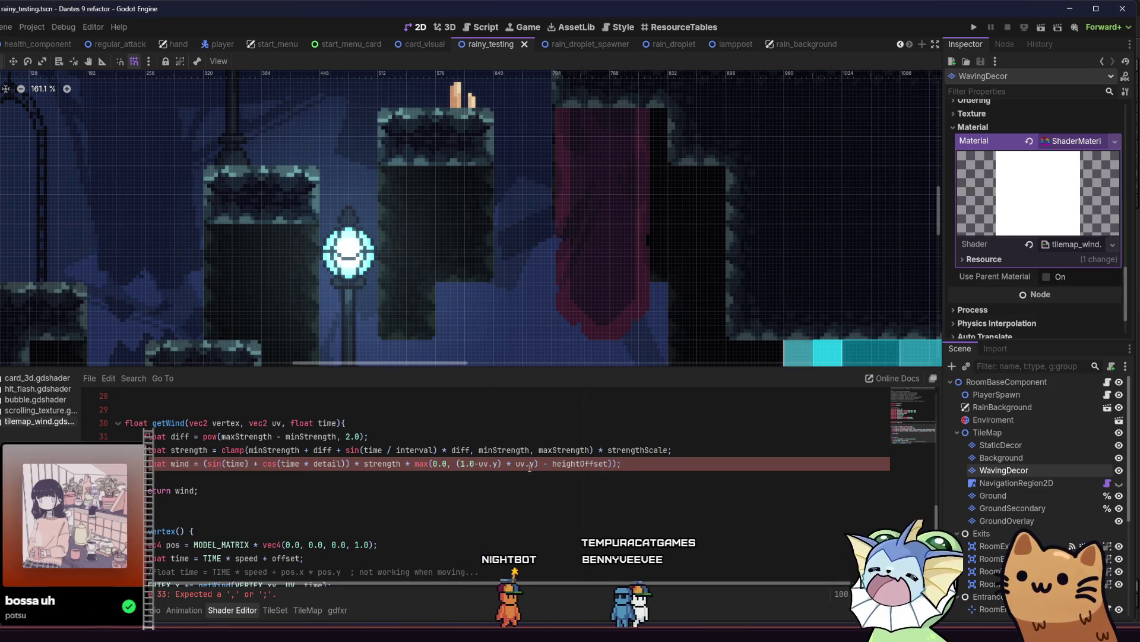
key(ctrl+s)
click(462, 464)
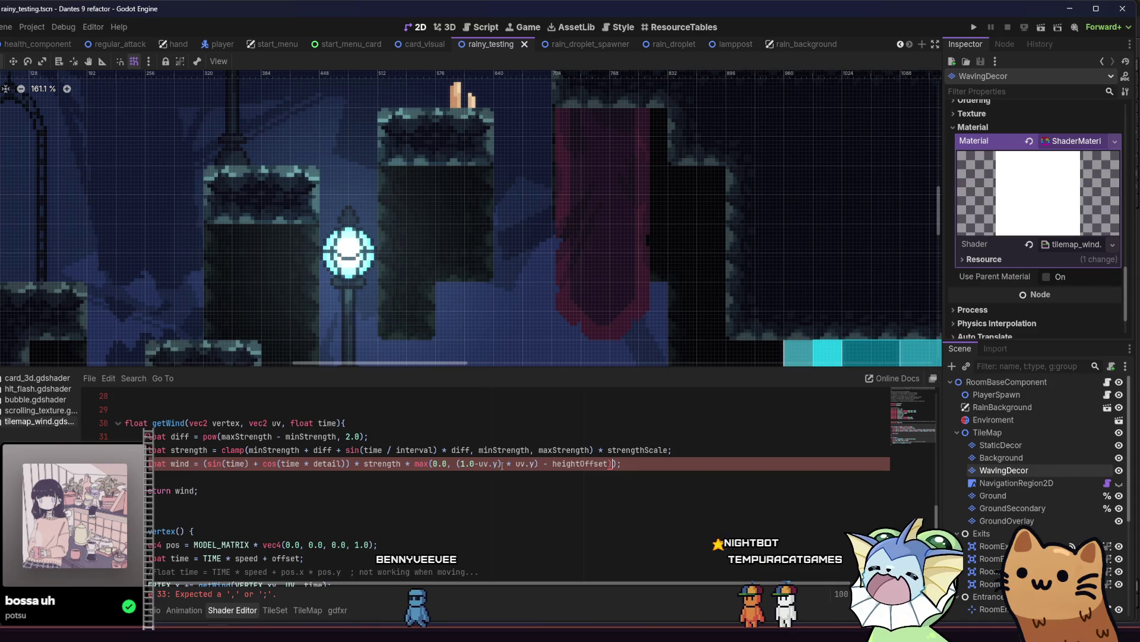
click(539, 464)
key(BackSpace)
key(BackSpace)
key(BackSpace)
key(BackSpace)
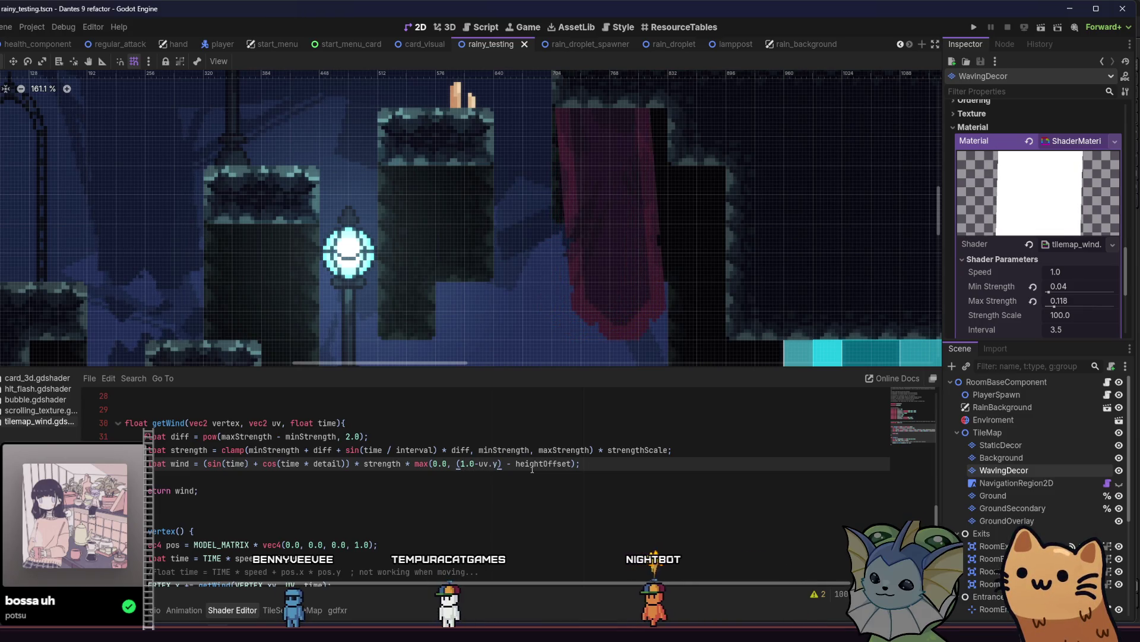
text()()
key(Delete)
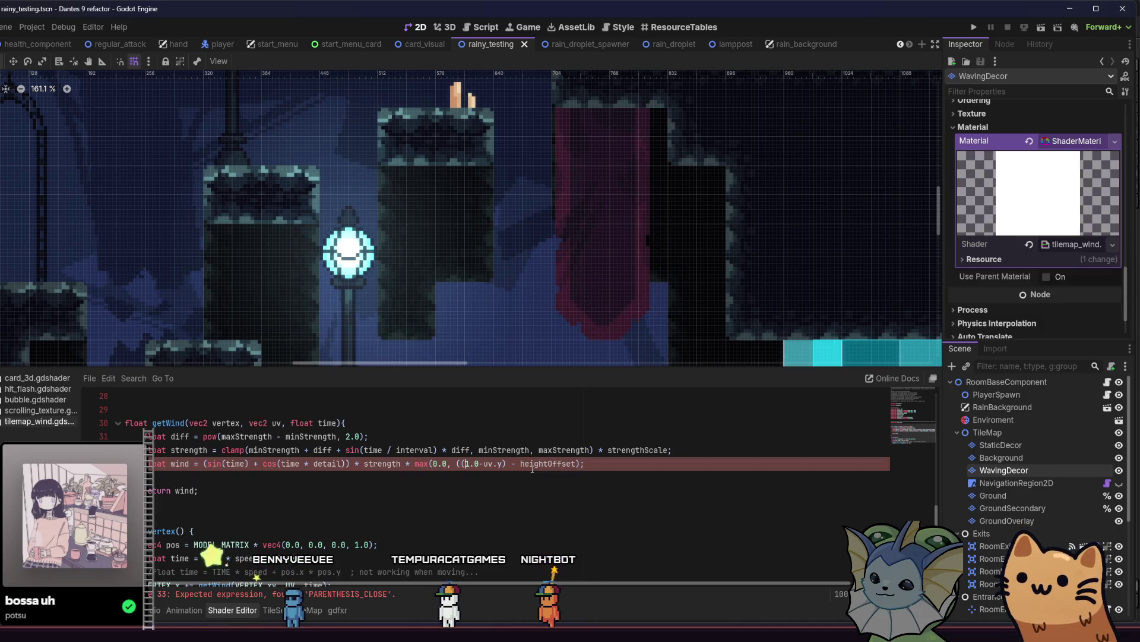
text()* uv.y)
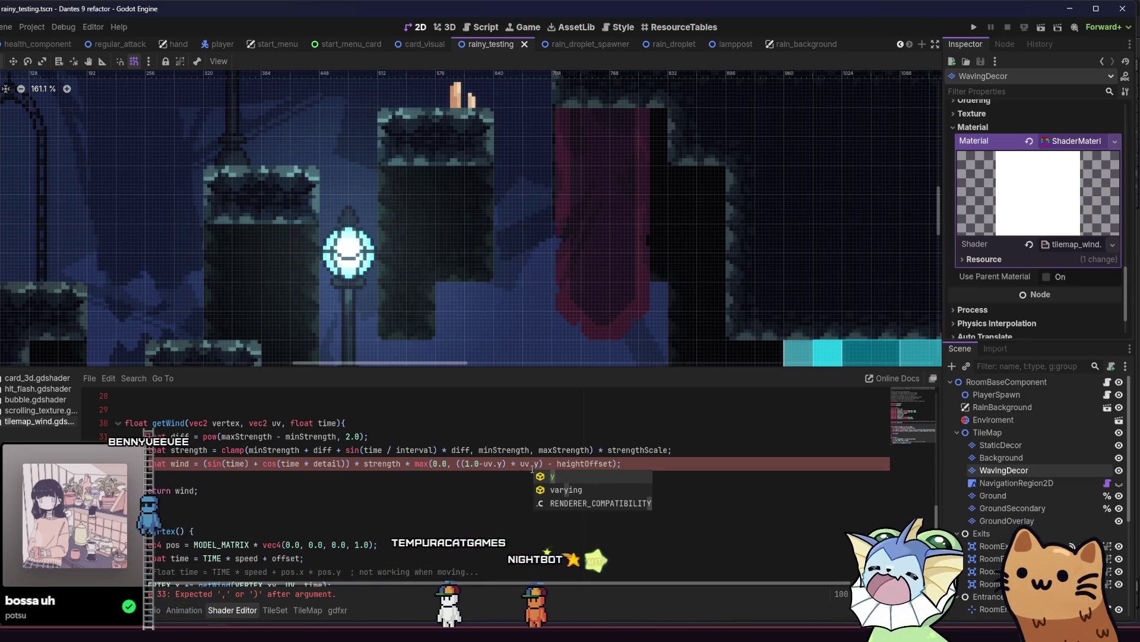
key(Escape)
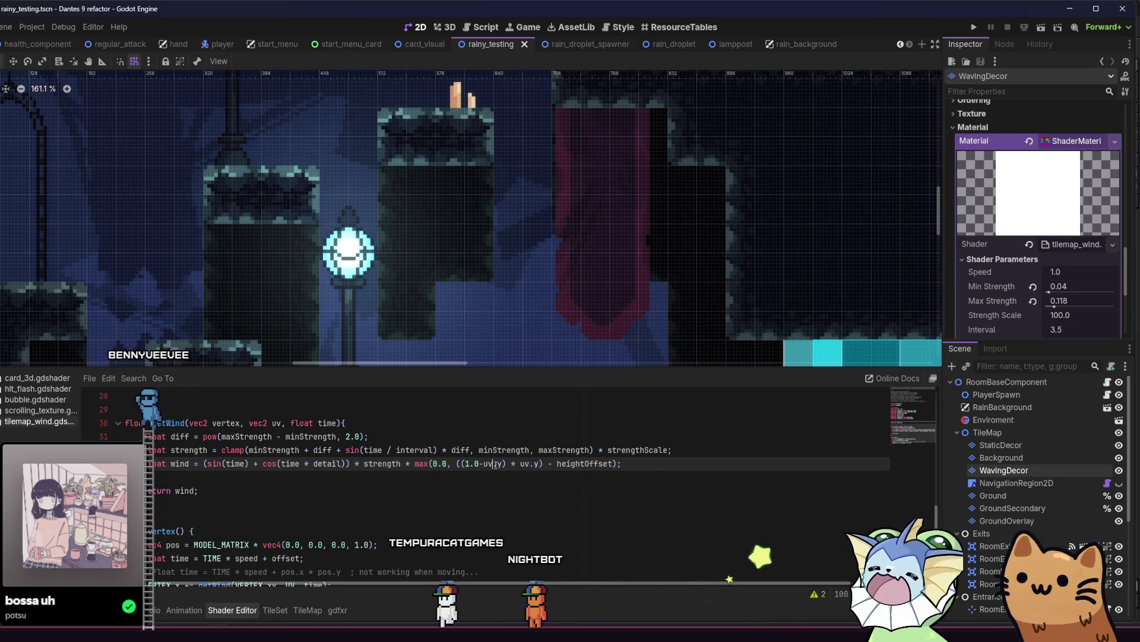
click(523, 465)
key(BackSpace)
text(/)
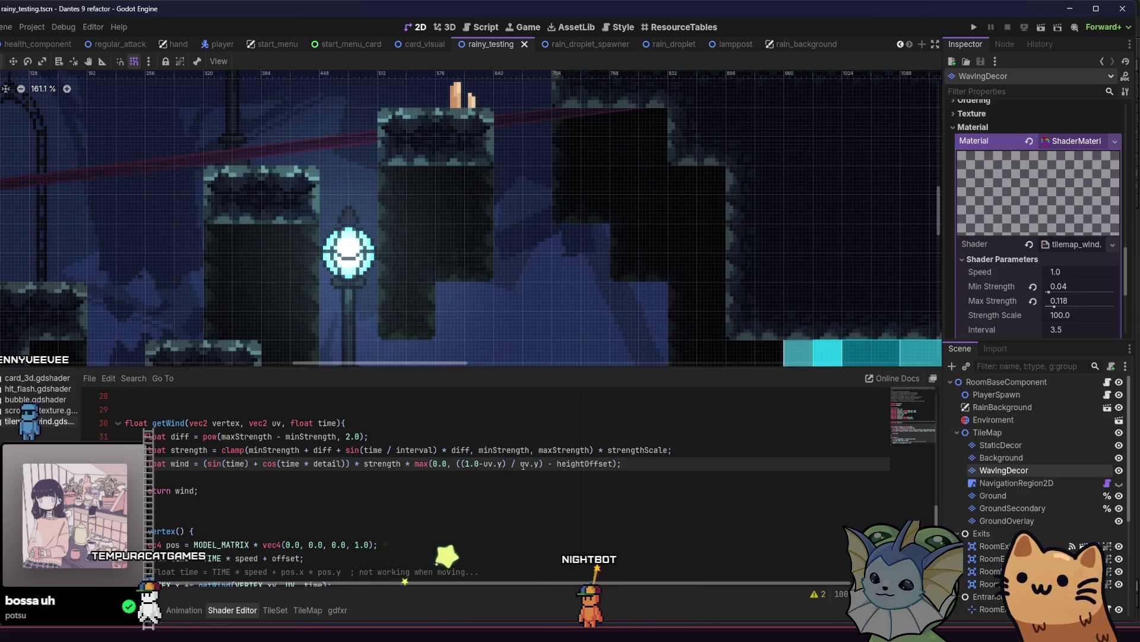
key(BackSpace)
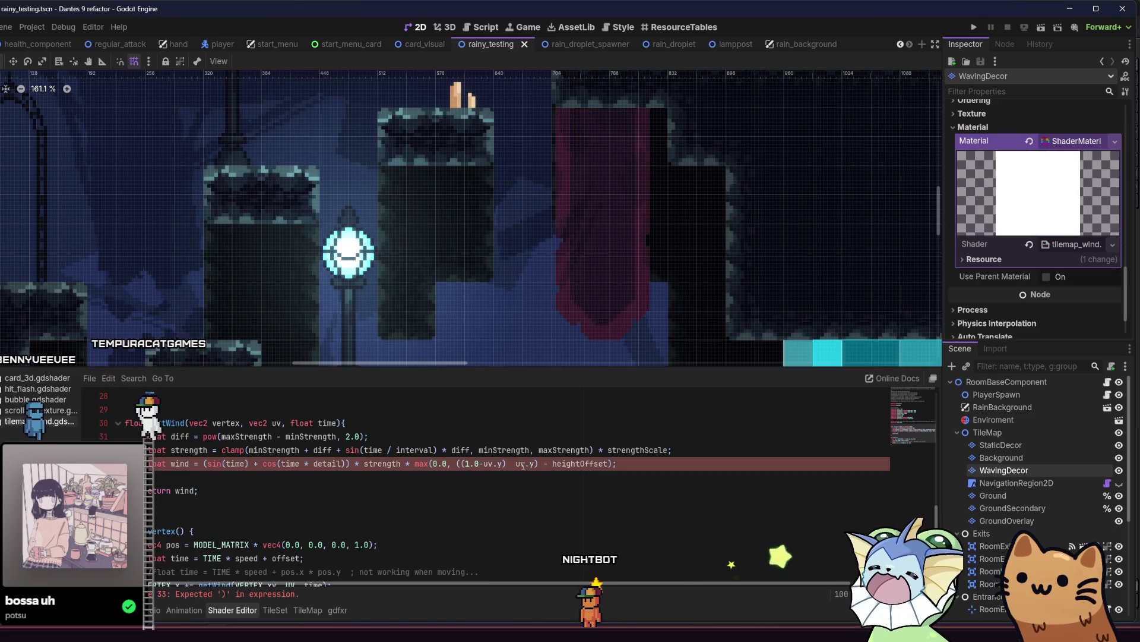
text(+)
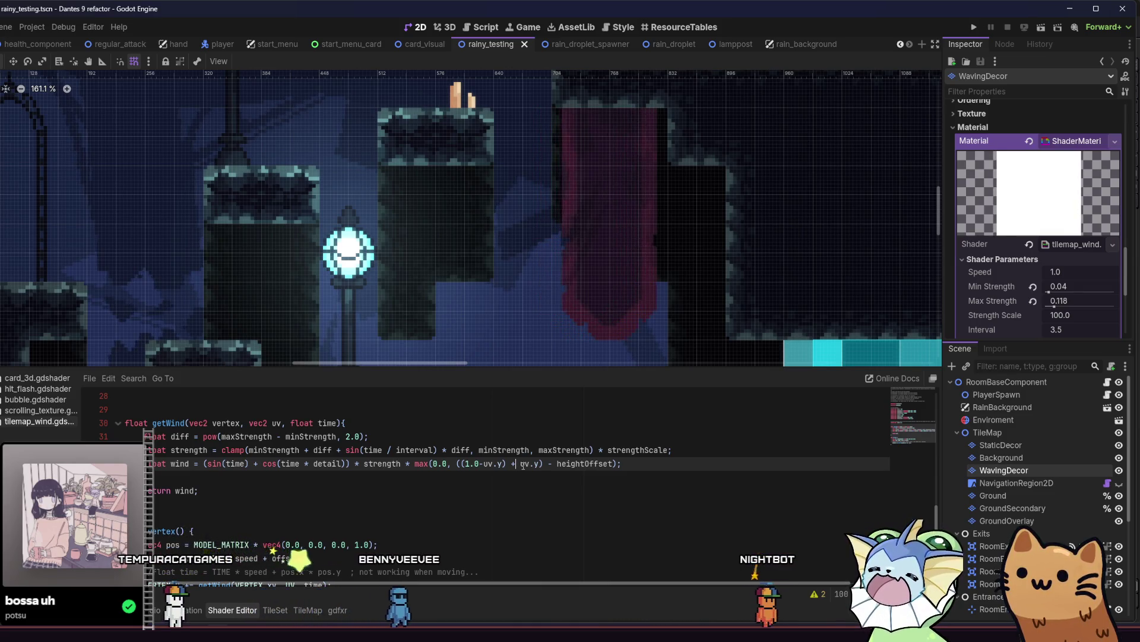
key(BackSpace)
key(BackSpace)
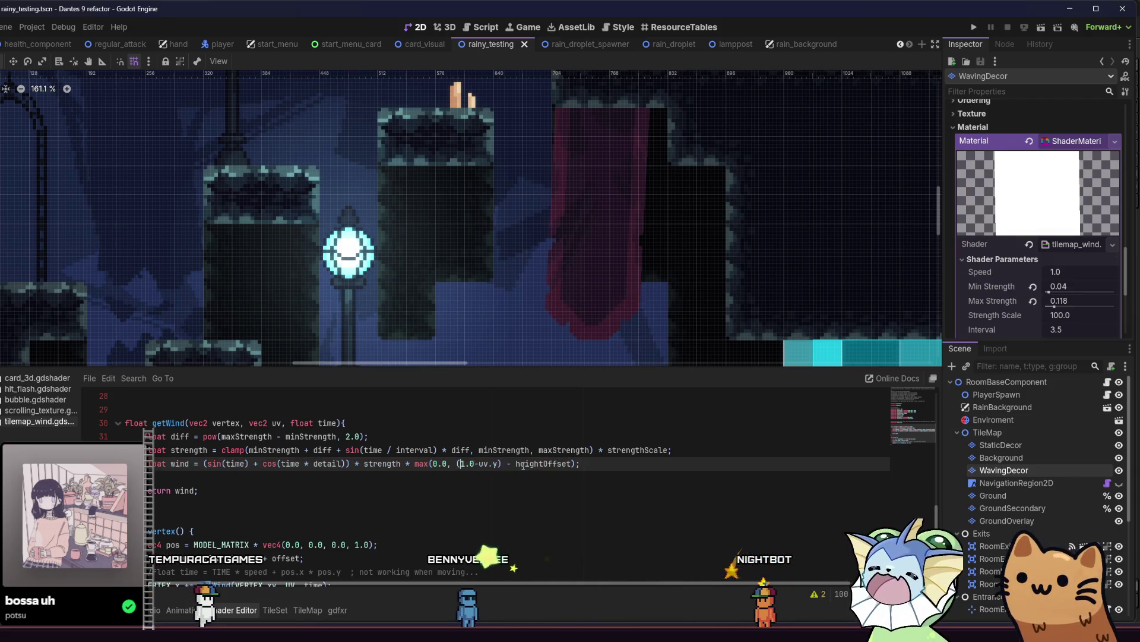
Step: Test multiplying the max(...) - heightOffset result by uv.y, then change it to division by uv.y
key(End)
key(Left)
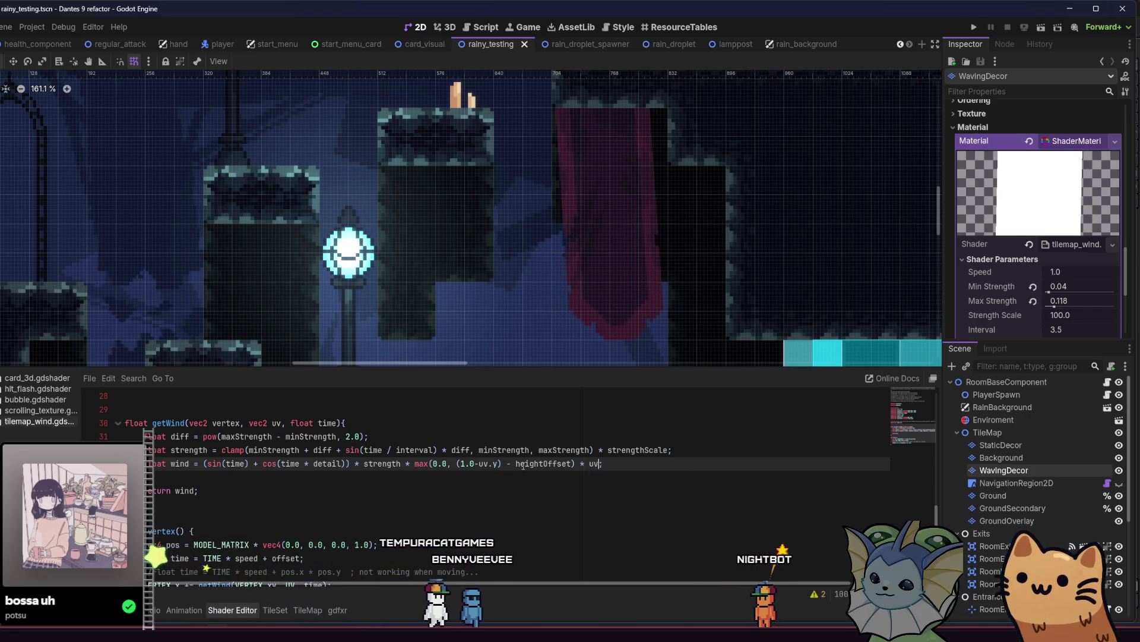
text(* uv.y)
key(ctrl+s)
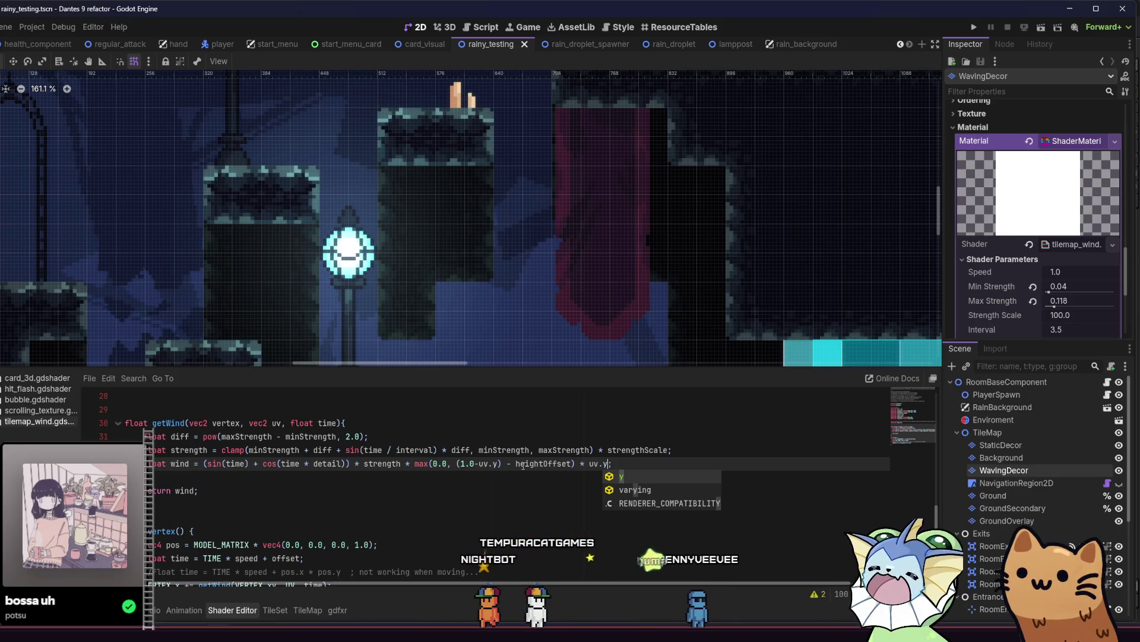
text(()
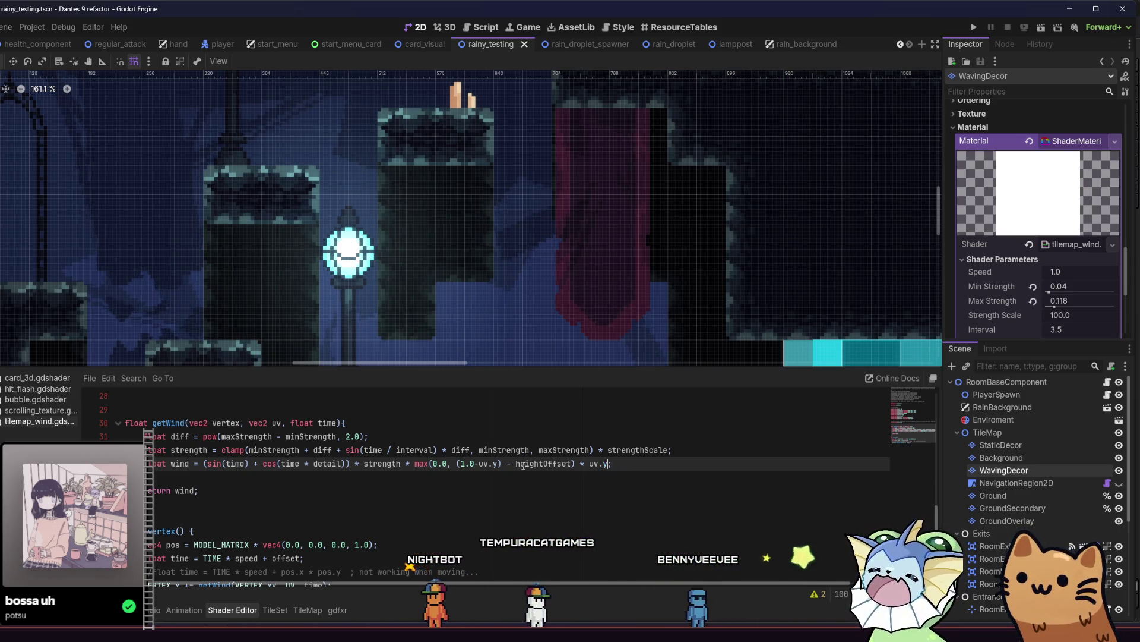
text(/)
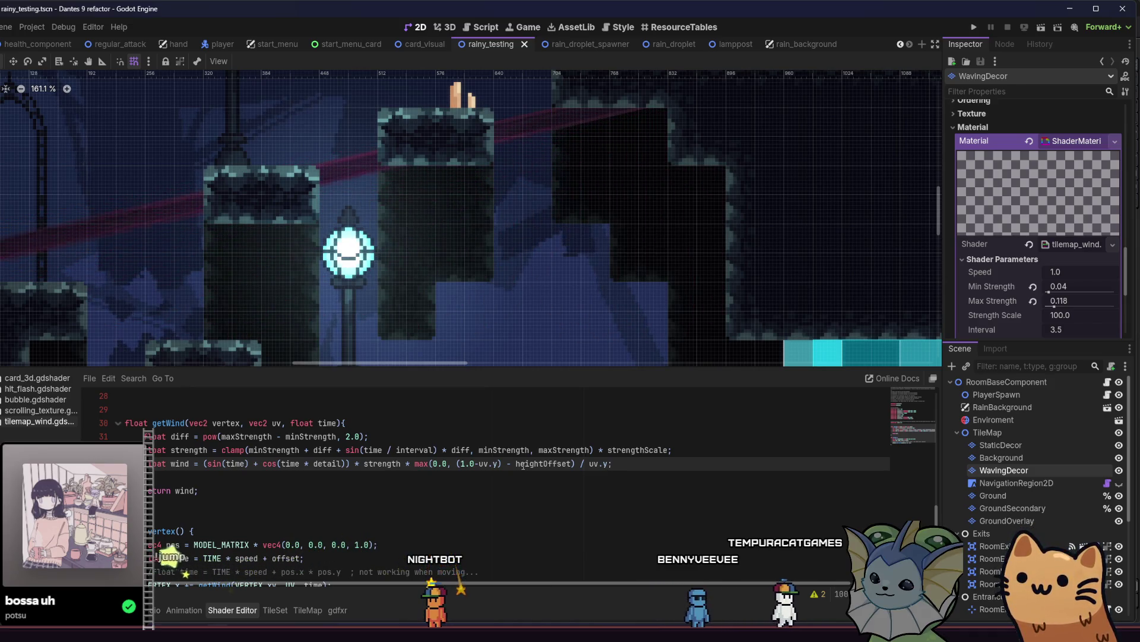
scroll(99, 175, down, 3)
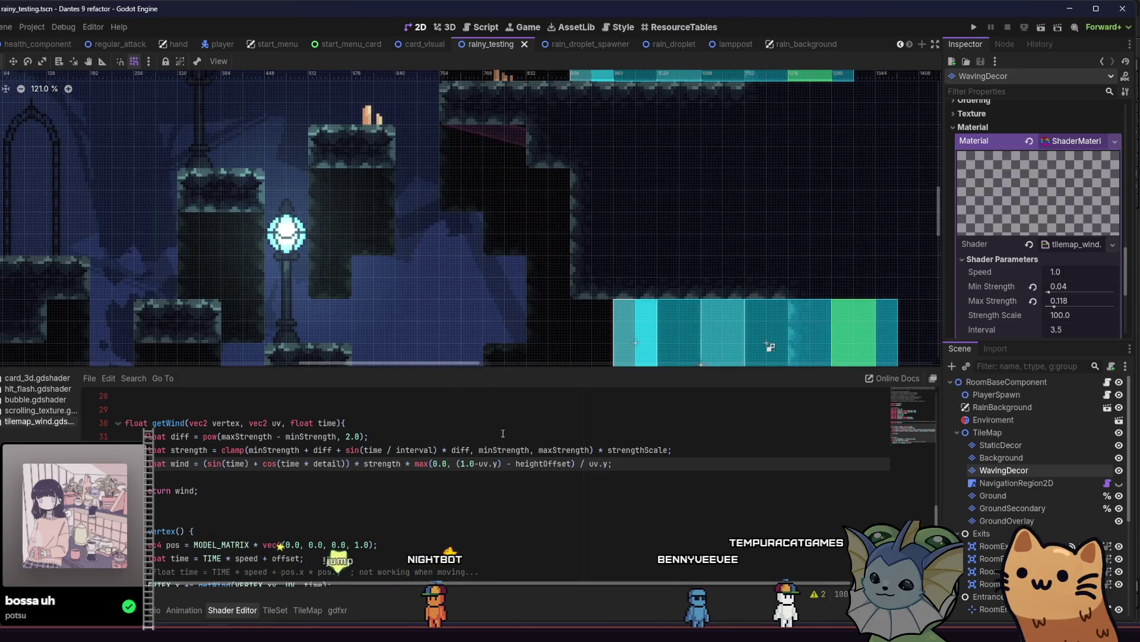
Step: Remove the / uv.y divisor, pan the level view to the banners, then switch to Obsidian
key(BackSpace)
key(BackSpace)
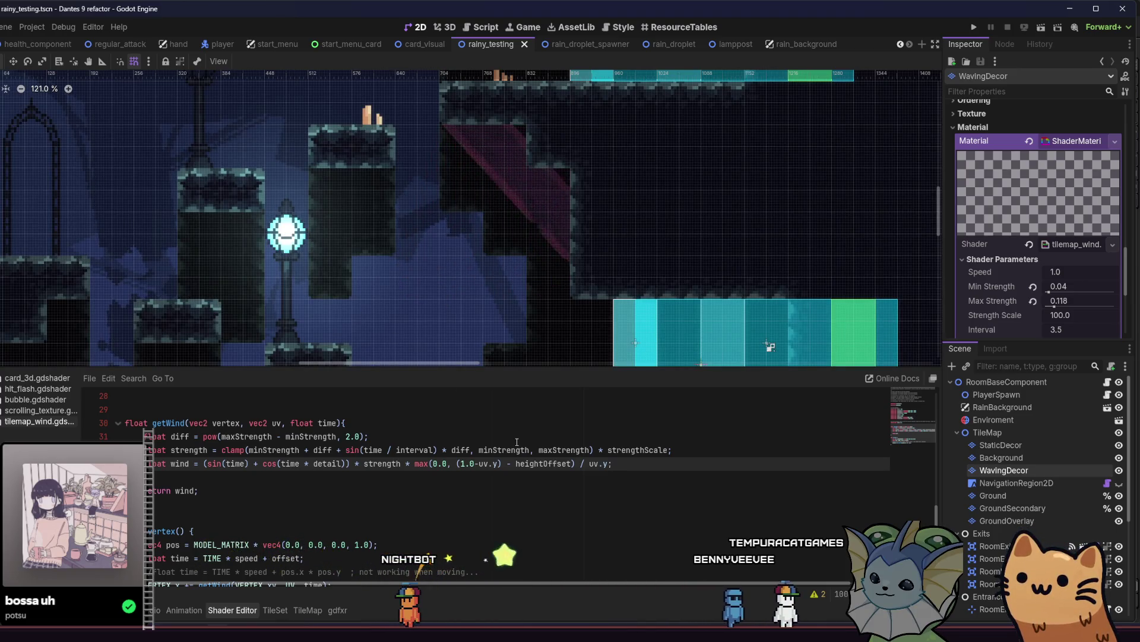
key(BackSpace)
key(BackSpace)
key(BackSpace)
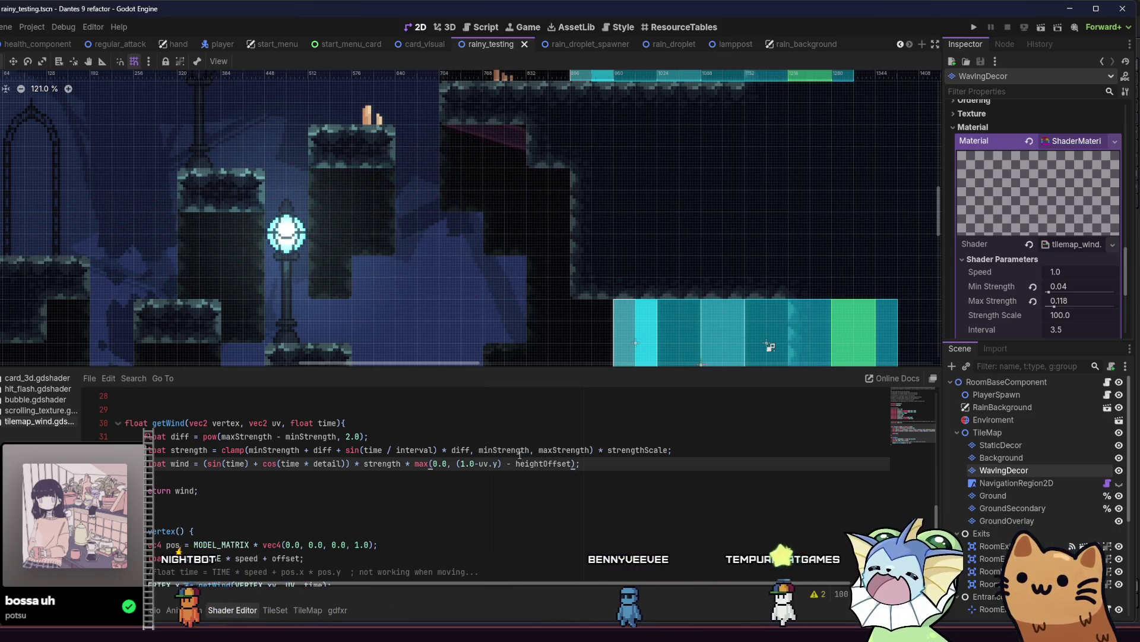
key(Down)
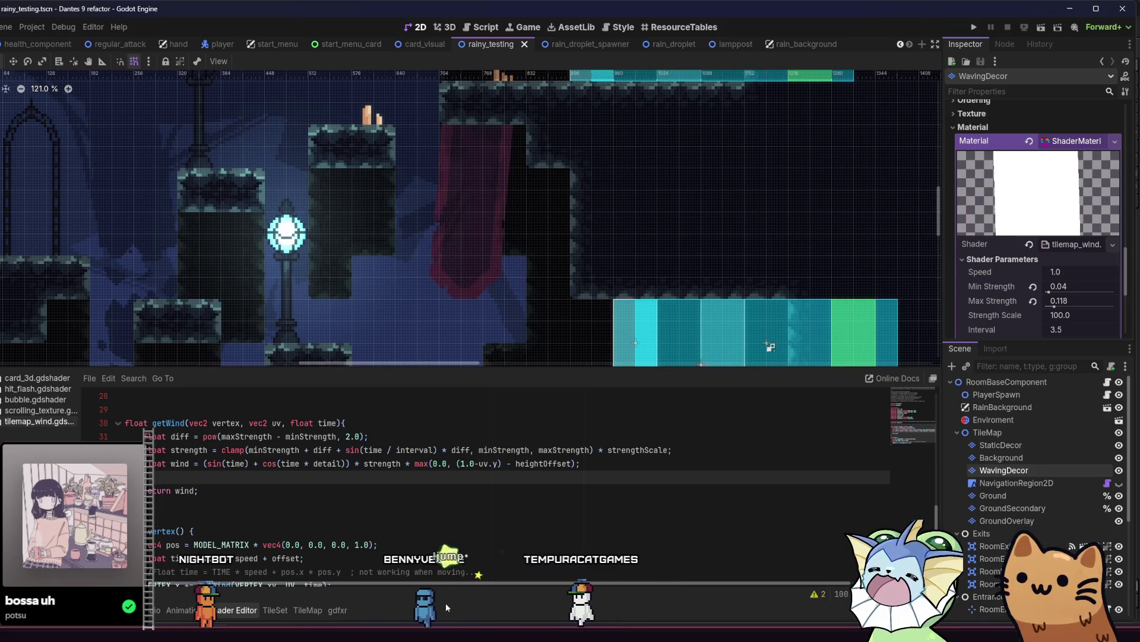
mouse_move(575, 205)
mouse_down()
mouse_move(736, 234)
mouse_move(748, 255)
mouse_up()
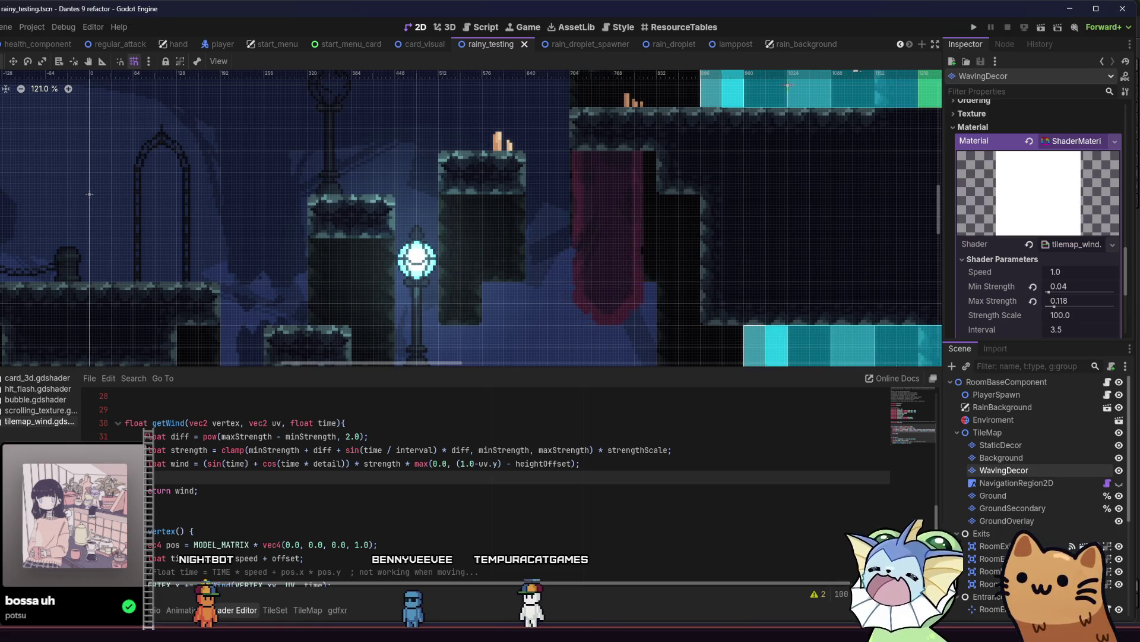
key(alt+Tab)
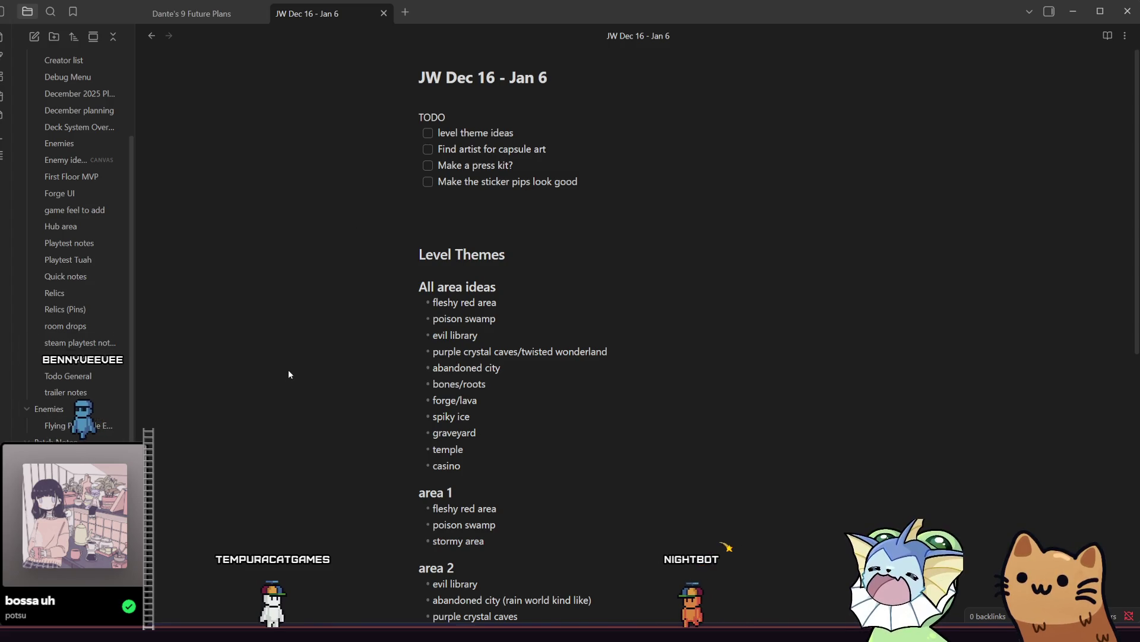
scroll(288, 374, down, 5)
scroll(288, 374, up, 5)
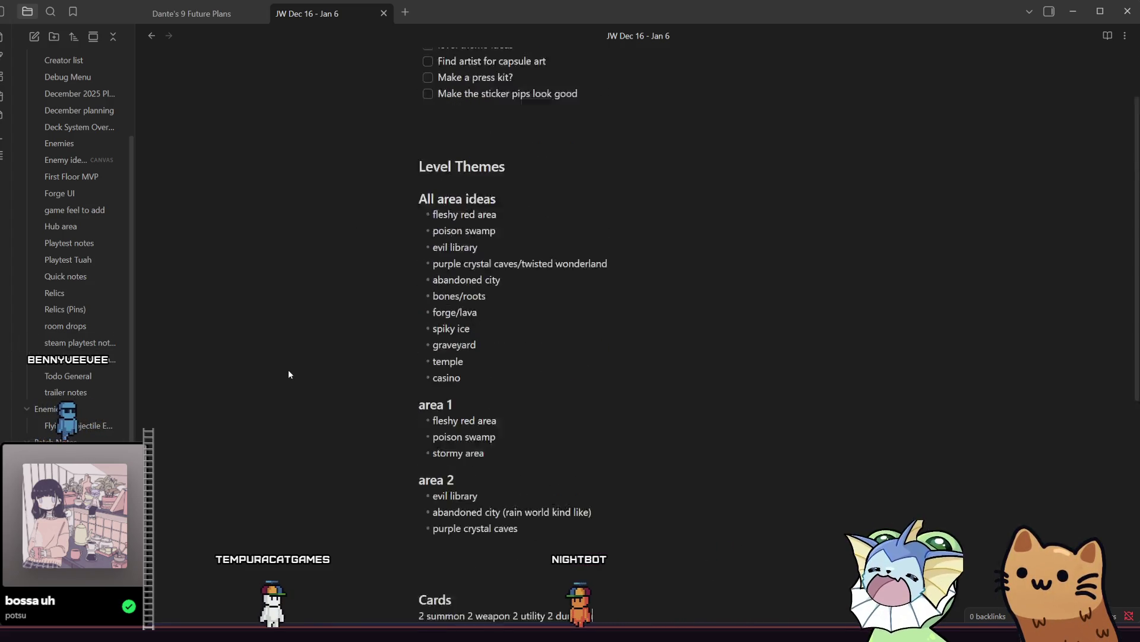
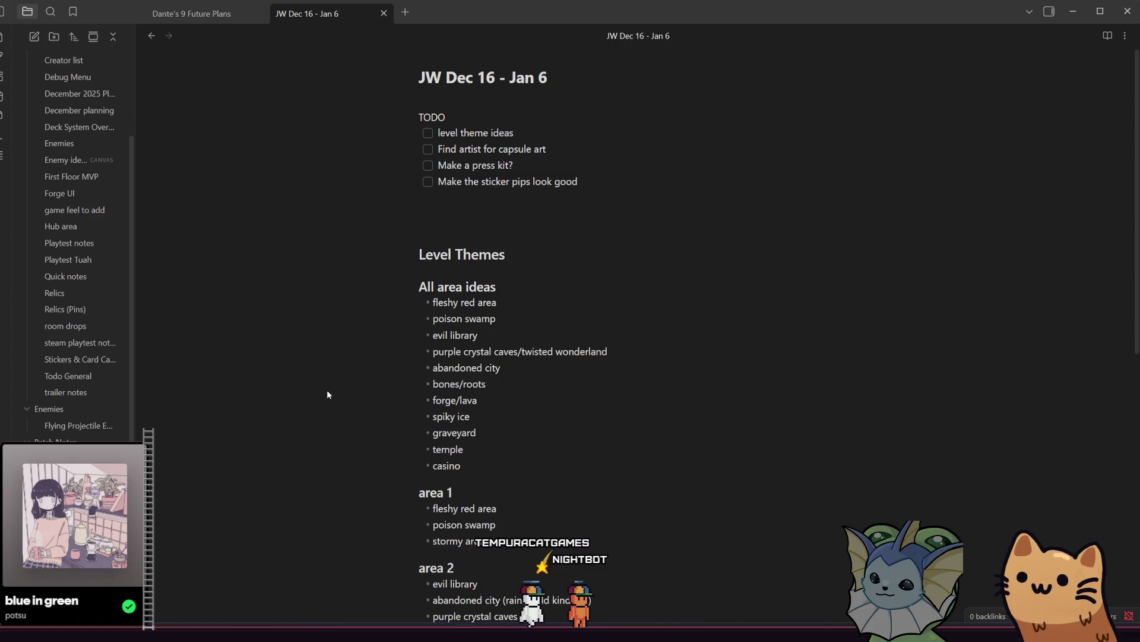
Step: Review the Dante's 9 Future Plans note's Repeating Goals and Schedule sections, then return to the JW note
scroll(421, 412, down, 8)
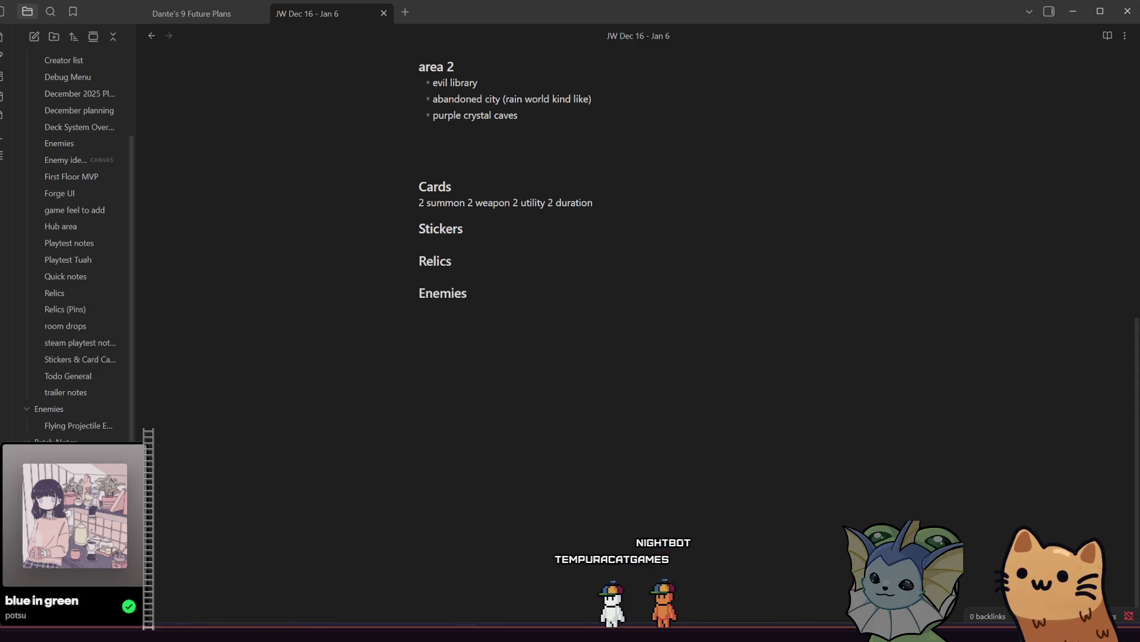
key(ctrl+alt+Left)
scroll(258, 406, down, 8)
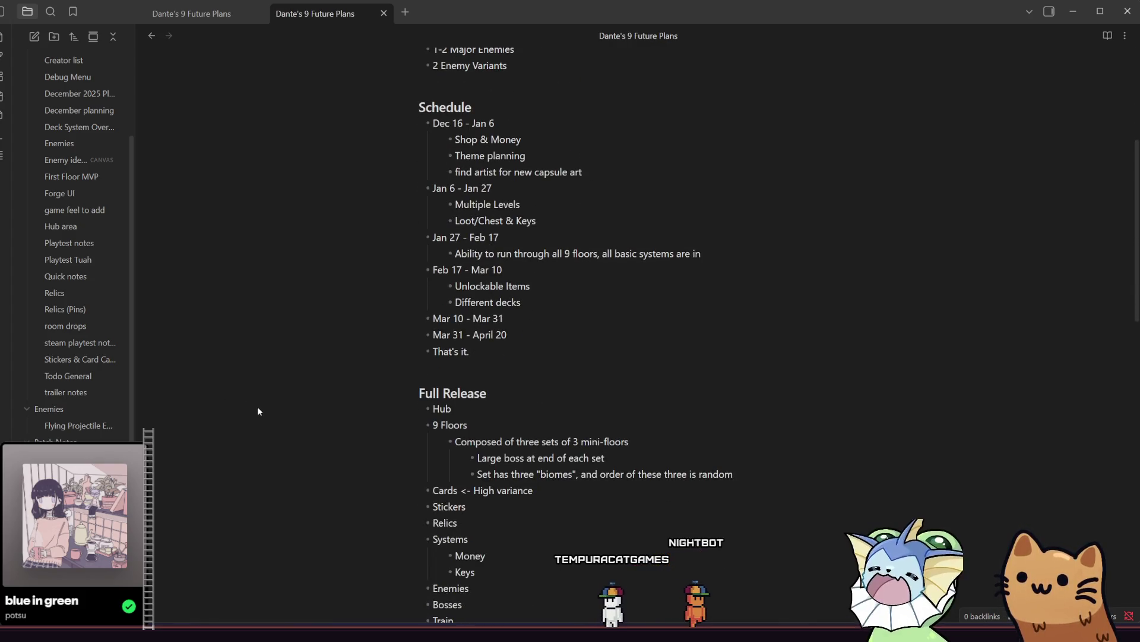
scroll(261, 433, down, 12)
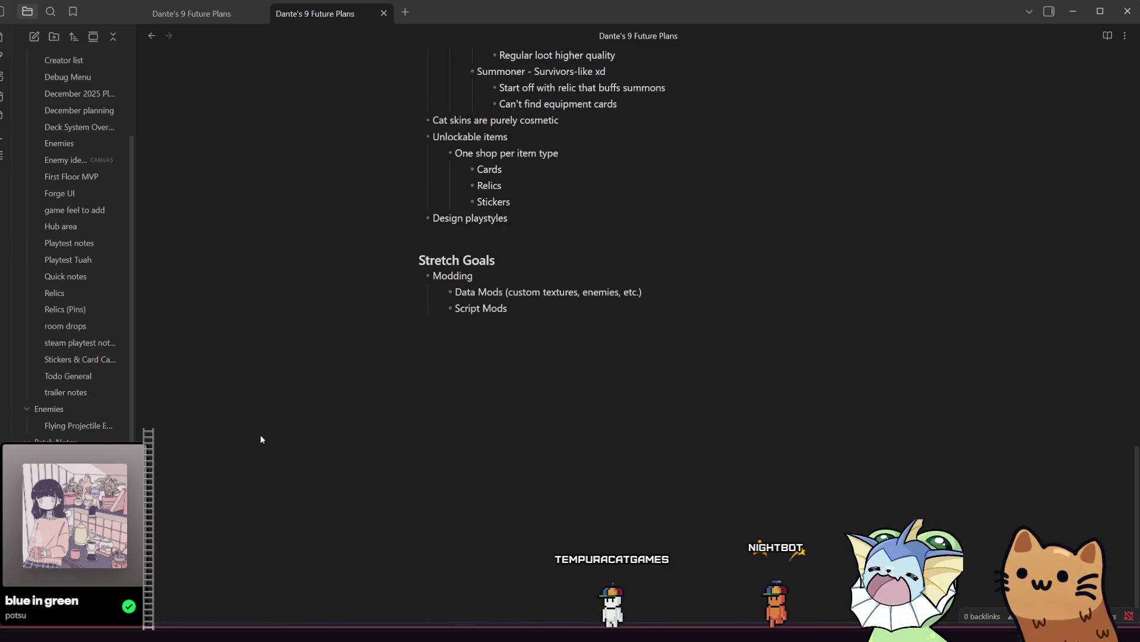
scroll(261, 433, up, 5)
scroll(261, 436, up, 10)
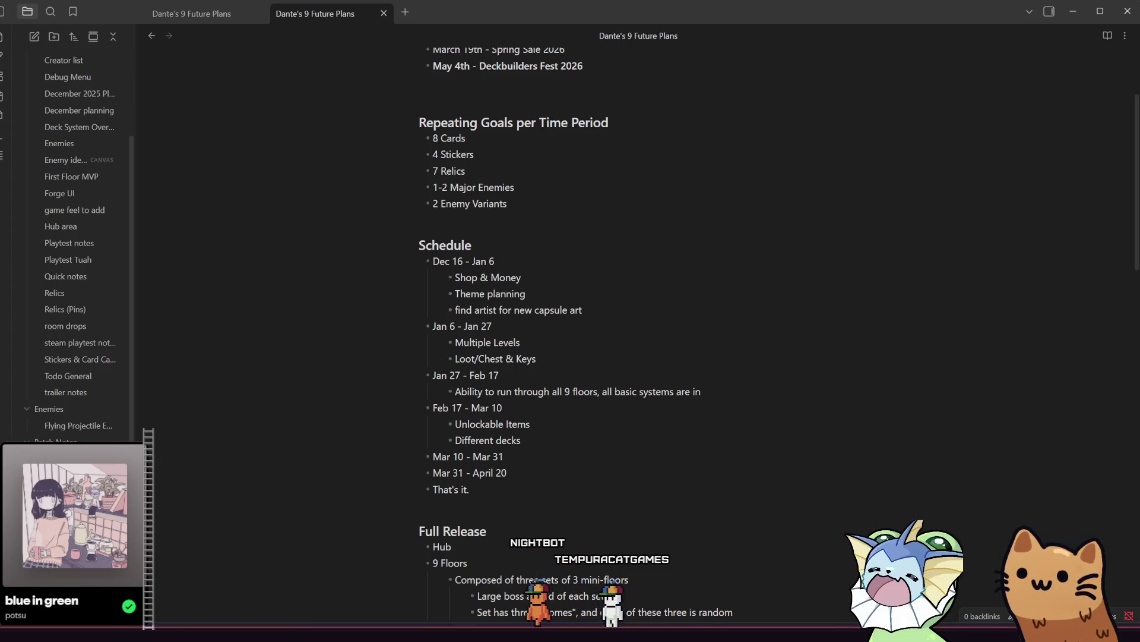
click(72, 508)
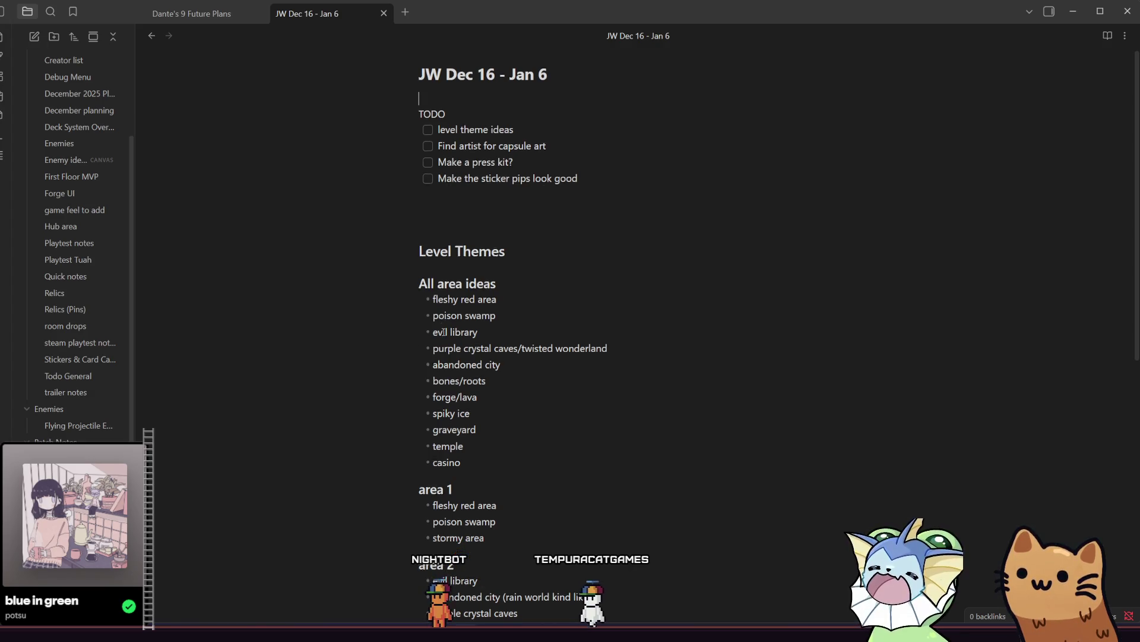
Step: Enter 4 under Stickers and 7 under Relics in the JW Dec 16 - Jan 6 note
scroll(445, 338, down, 6)
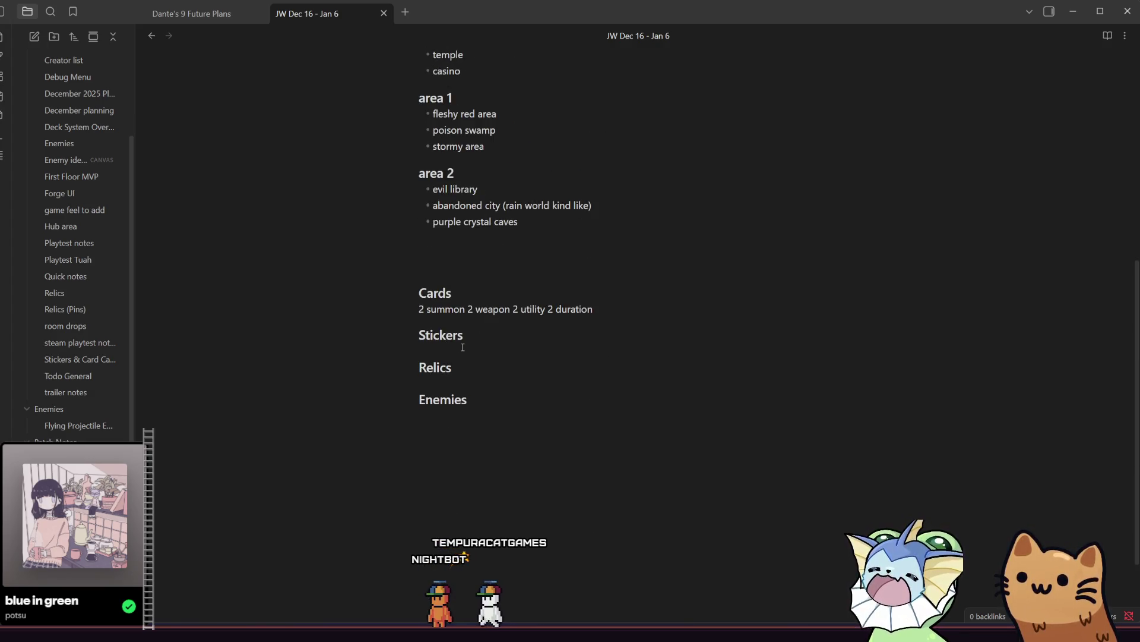
text(4)
click(452, 377)
key(Return)
text(7)
click(470, 419)
key(Return)
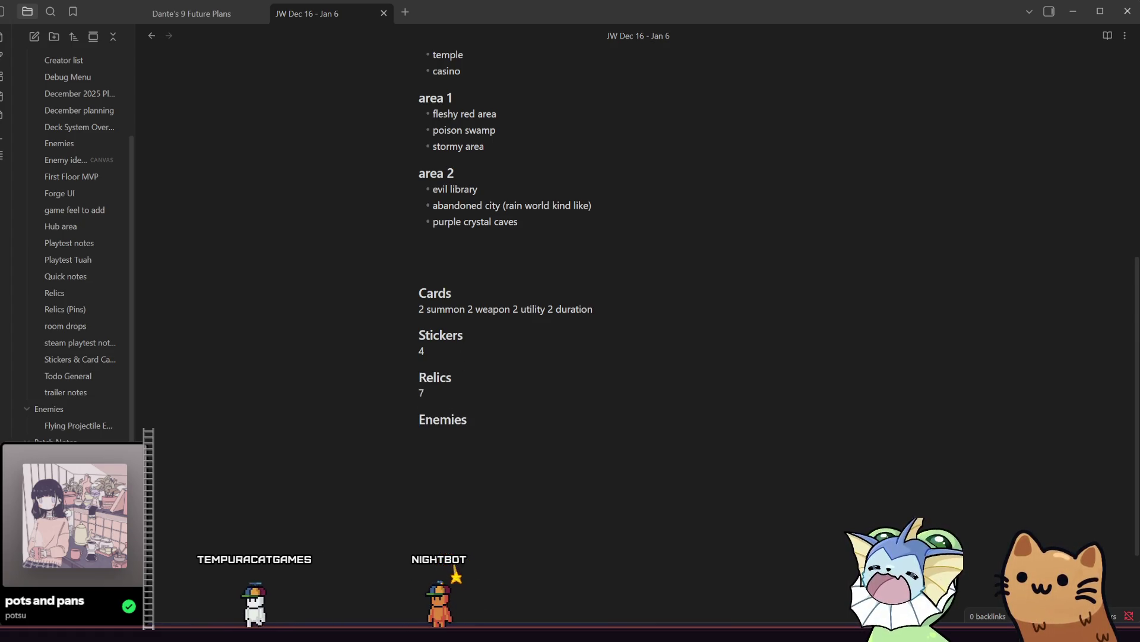
Step: After checking the other notes, write '1-2' and '2 variants' under the Enemies heading
key(ctrl+alt+Left)
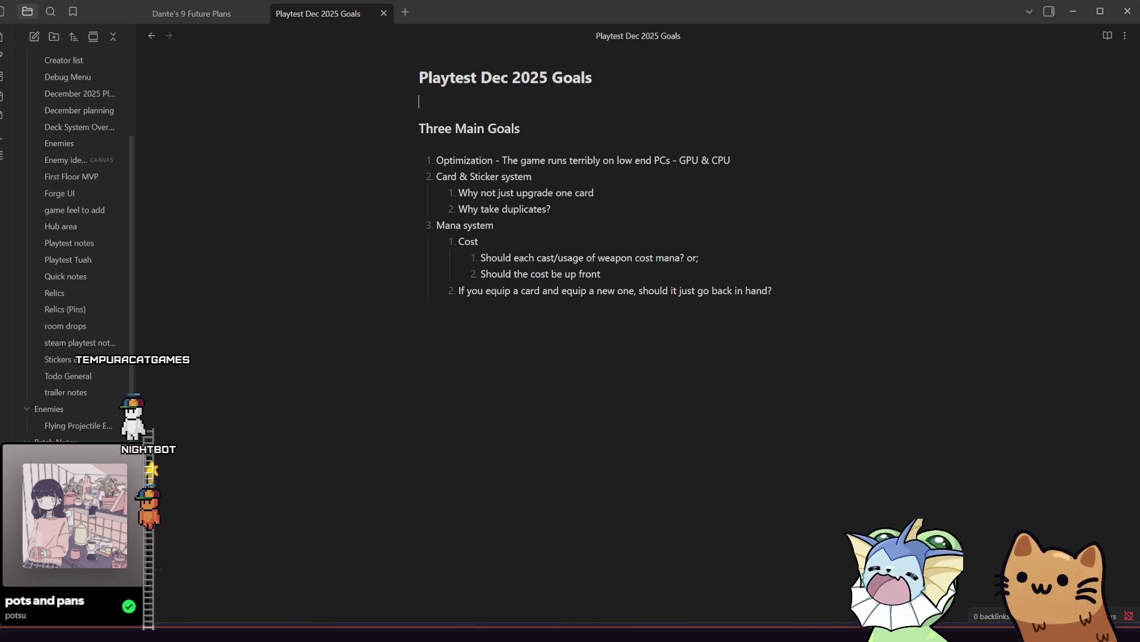
click(71, 493)
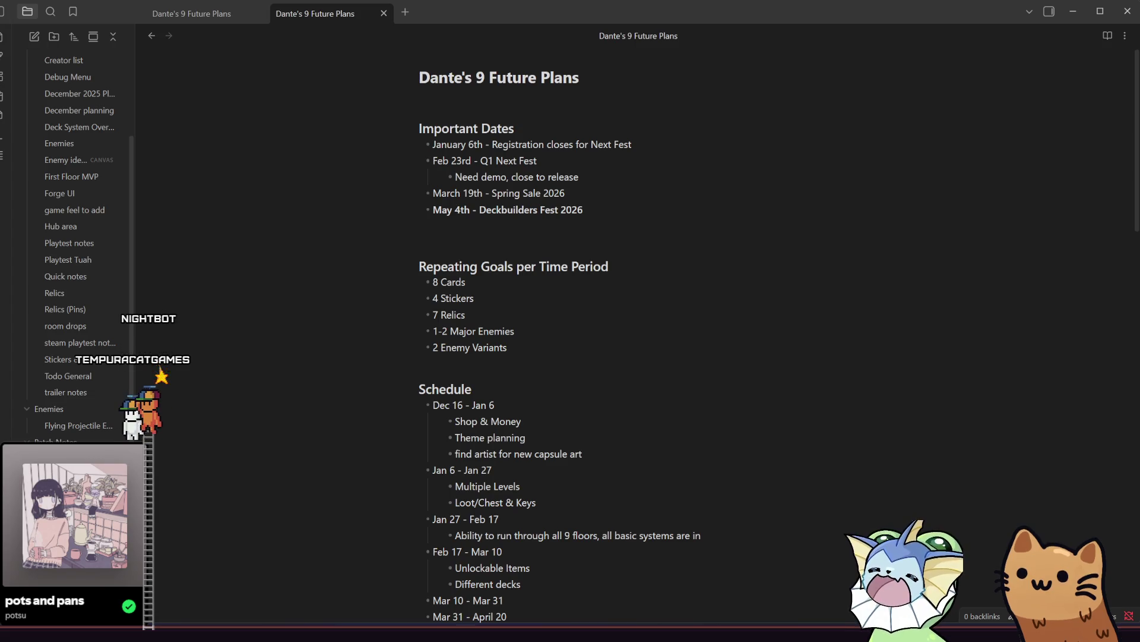
click(77, 509)
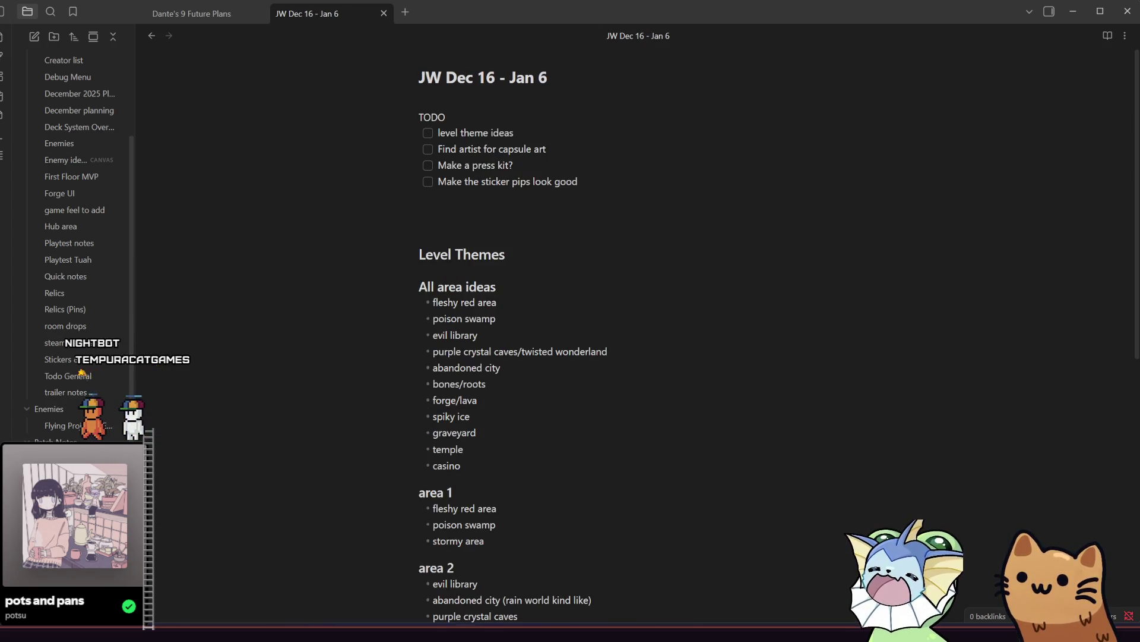
scroll(531, 312, down, 5)
click(493, 489)
text(1-2)
key(Return)
text(2)
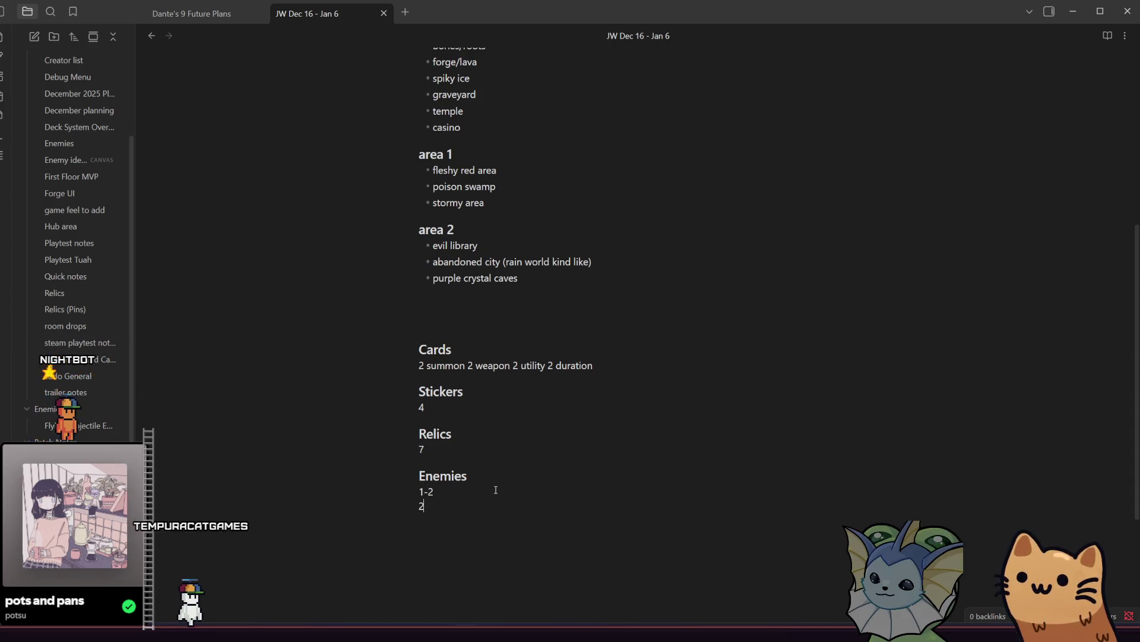
text( vari)
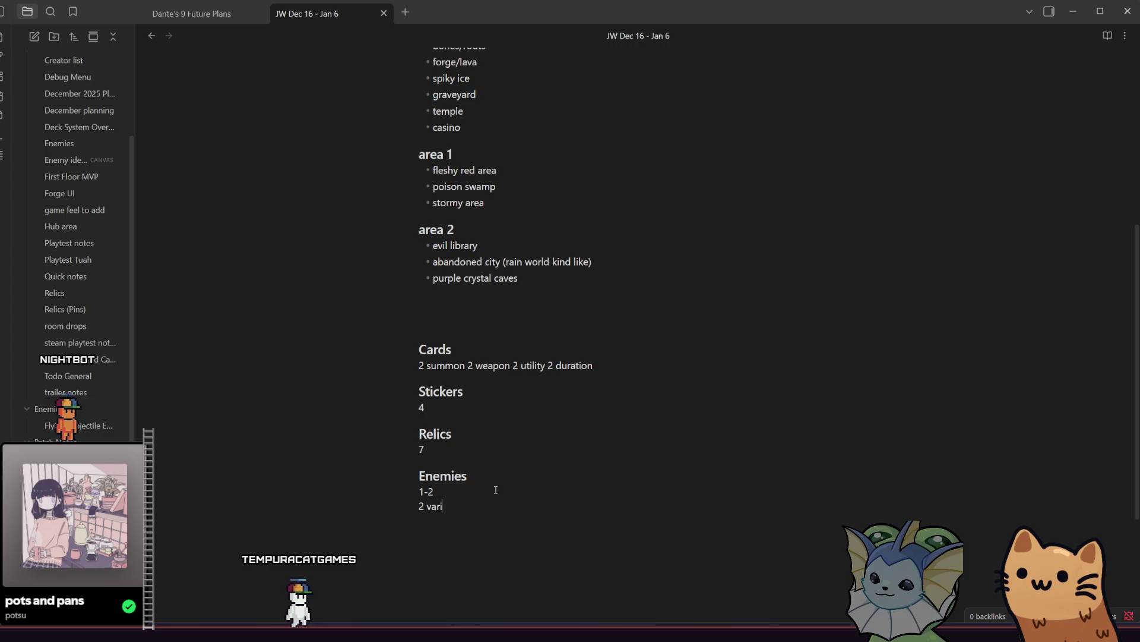
text(ants)
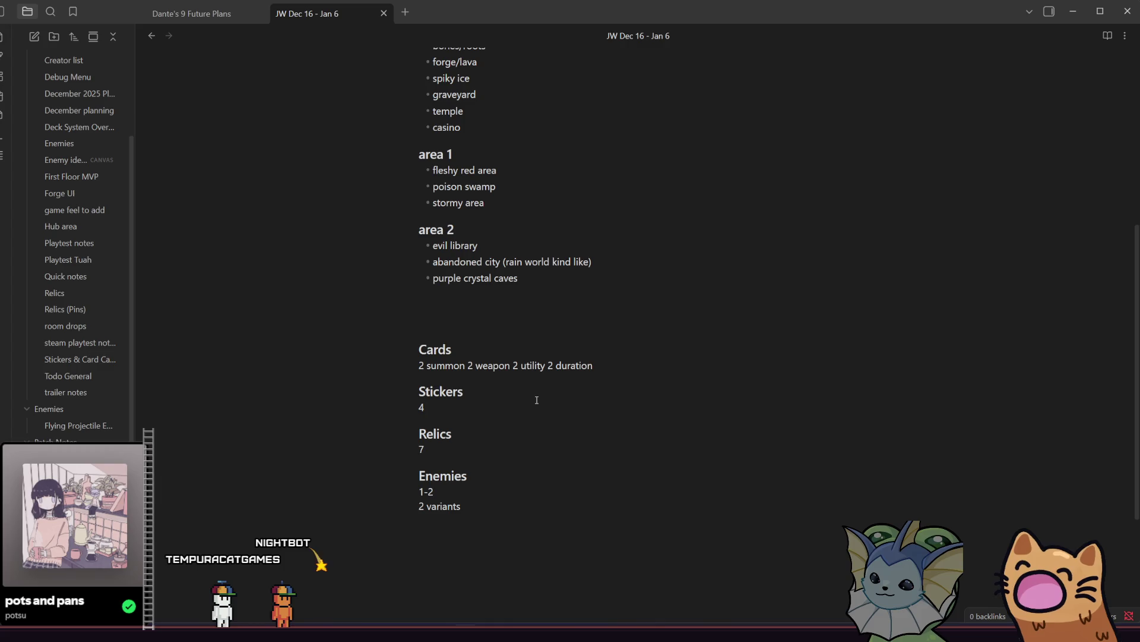
Step: Finish the Enemies entry, scroll to the note's top, and bring tilemaps.aseprite forward in Aseprite
click(558, 446)
scroll(558, 447, up, 5)
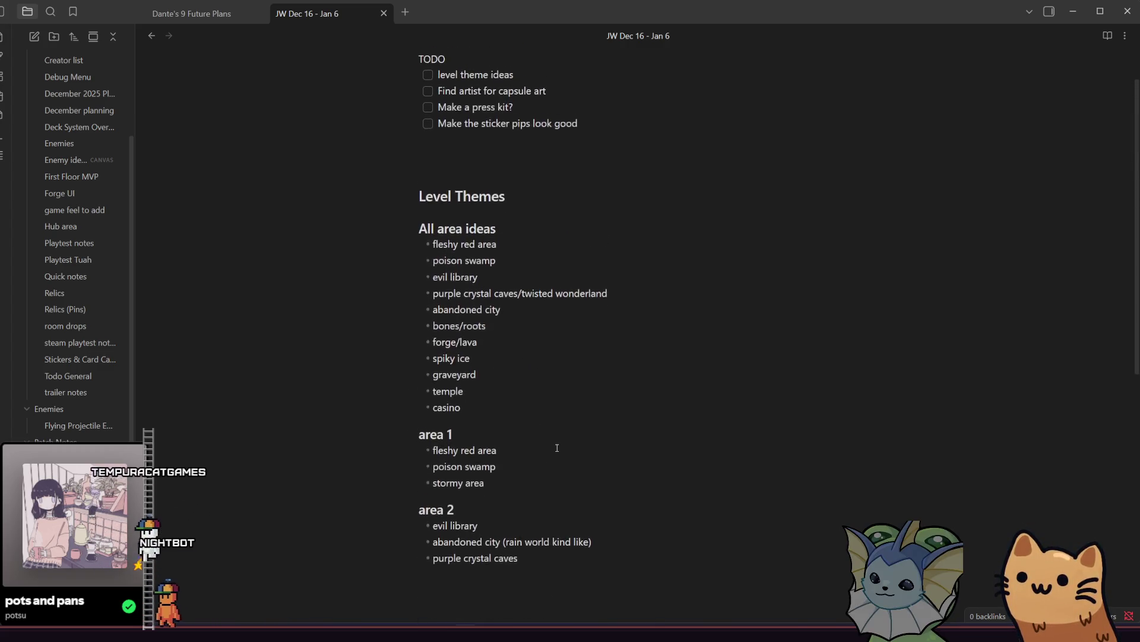
scroll(557, 447, up, 2)
click(365, 624)
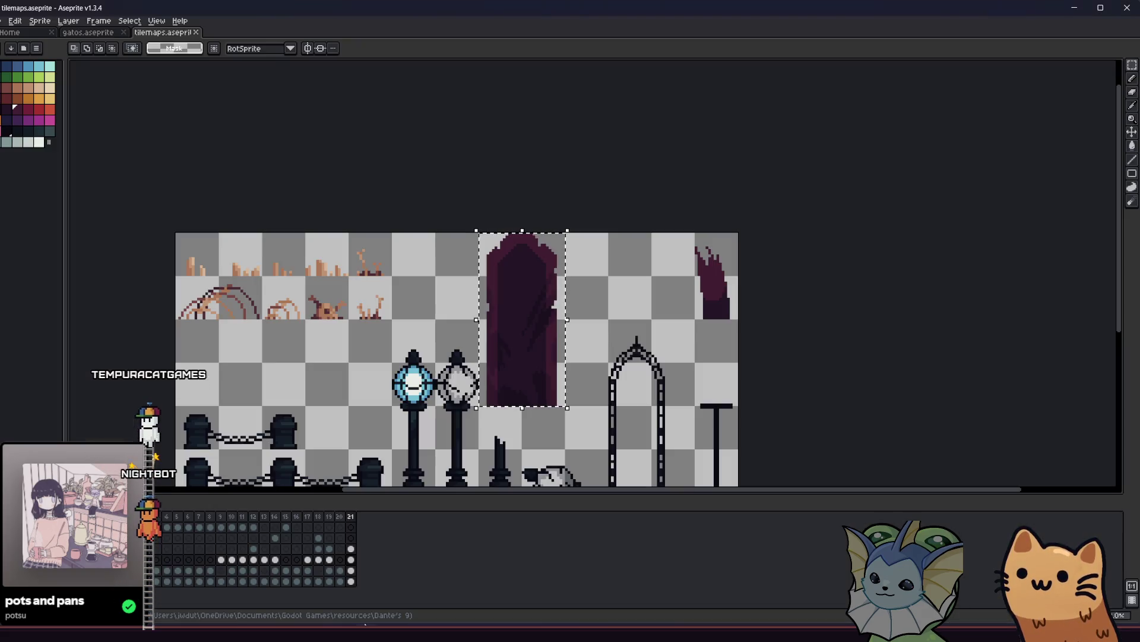
Step: Deselect and shade the purple pillar top with eyedropper, pencil and bucket, undoing the dark fill
key(ctrl+d)
scroll(391, 336, down, 1)
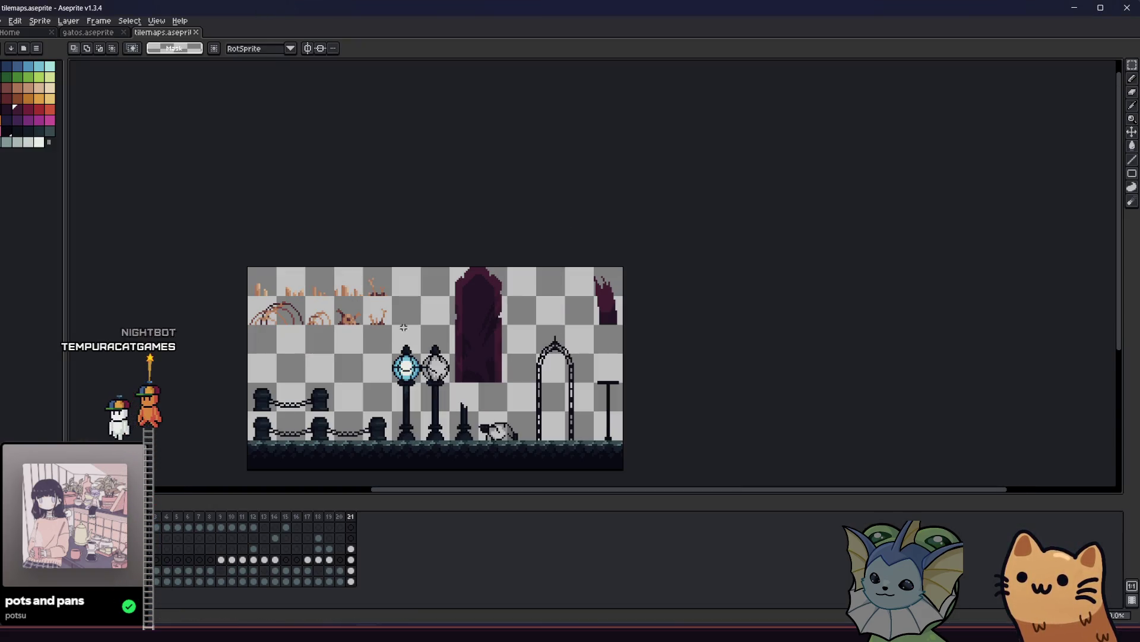
key(i)
scroll(454, 320, up, 2)
key(b)
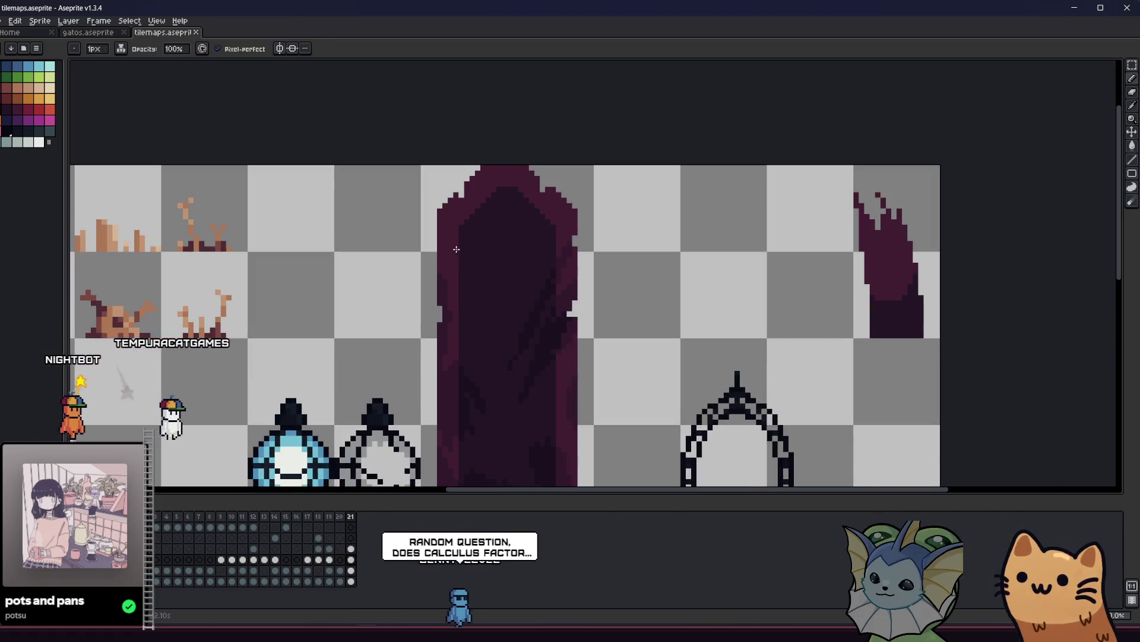
scroll(455, 254, up, 1)
key(g)
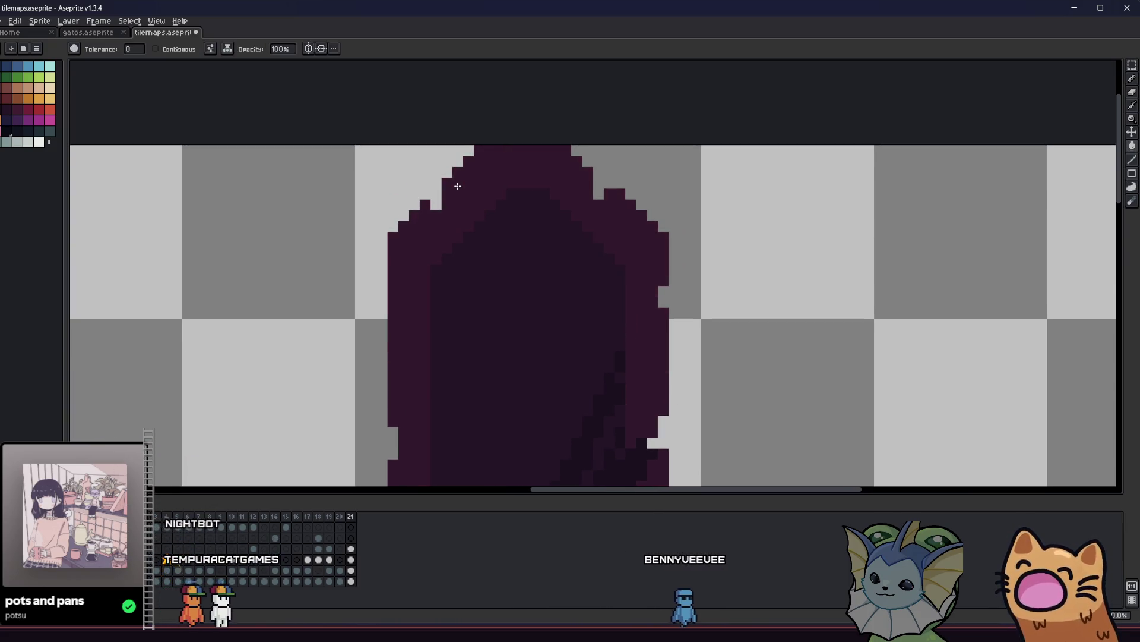
key(ctrl+z)
key(v)
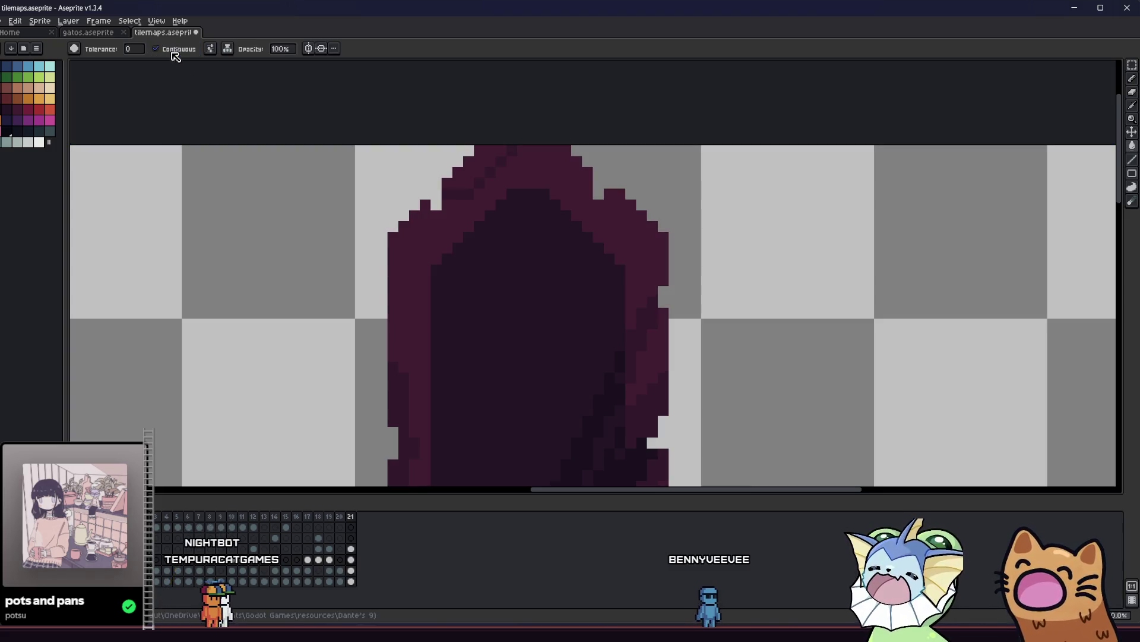
scroll(488, 172, down, 2)
scroll(459, 197, up, 3)
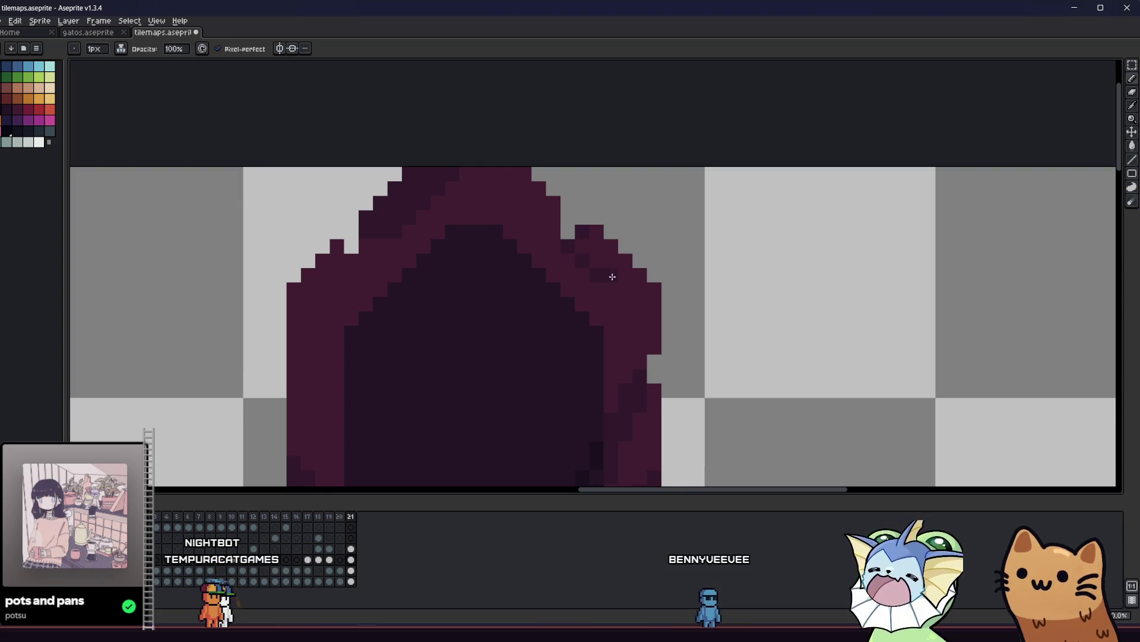
Step: Refill and repaint the pixels along the top of the purple door pillar
key(g)
scroll(631, 277, down, 3)
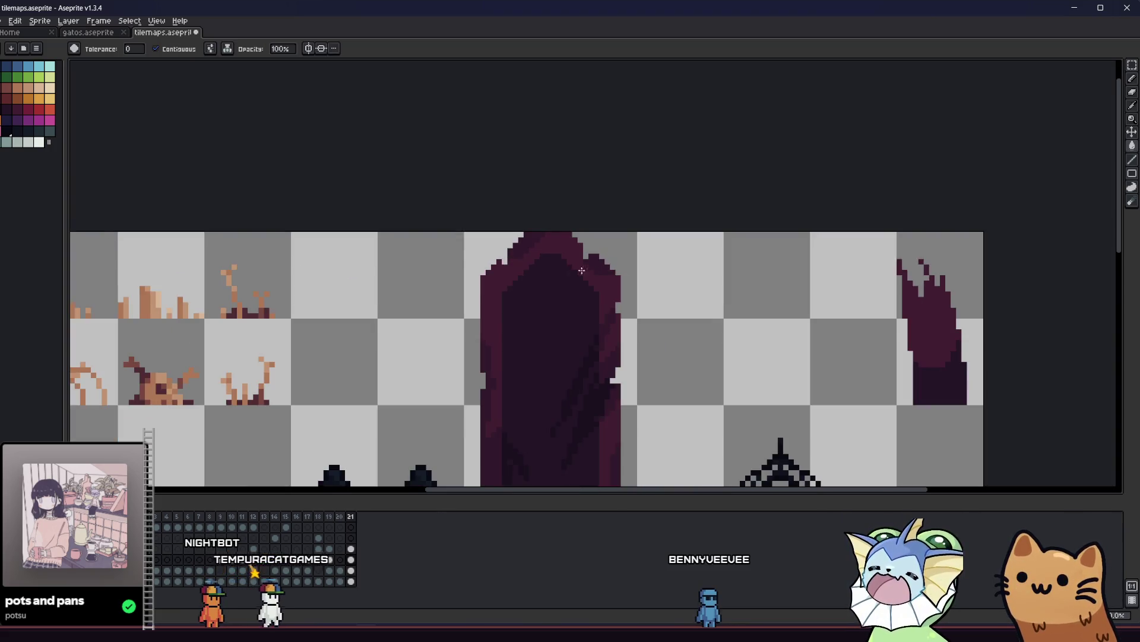
drag(478, 295, 458, 298)
scroll(596, 275, up, 1)
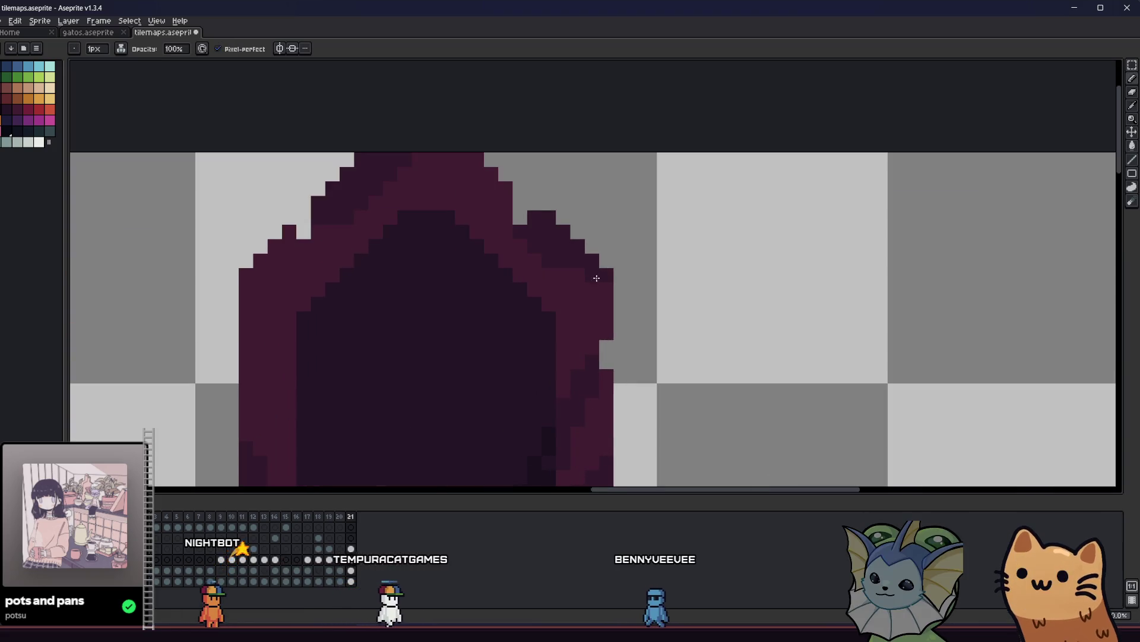
scroll(428, 267, down, 1)
scroll(432, 269, up, 2)
key(b)
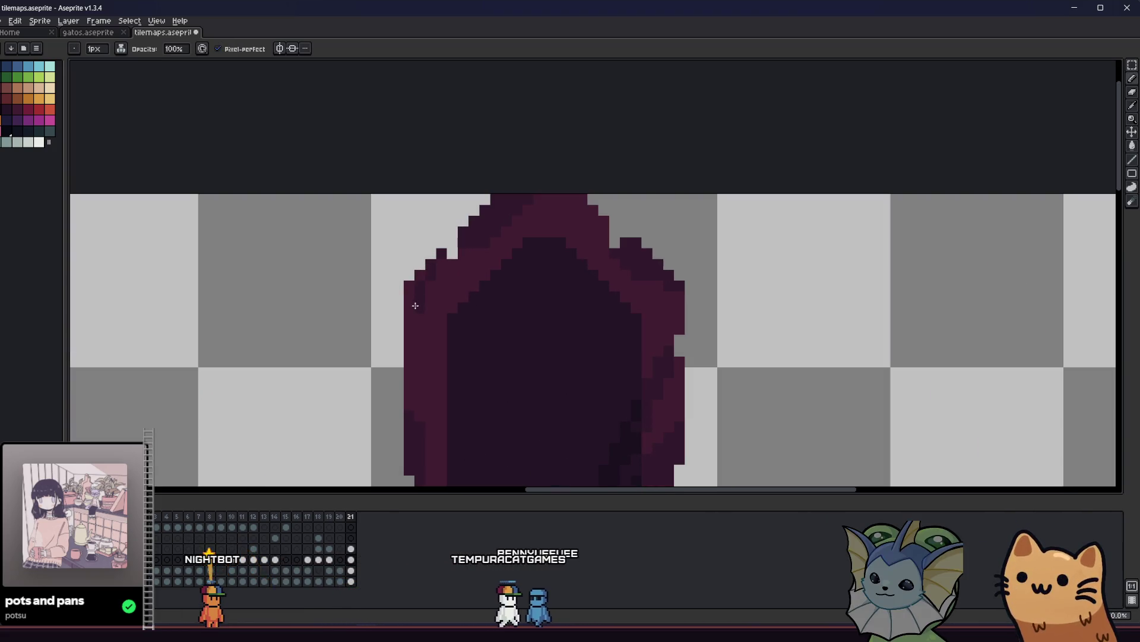
scroll(411, 287, down, 2)
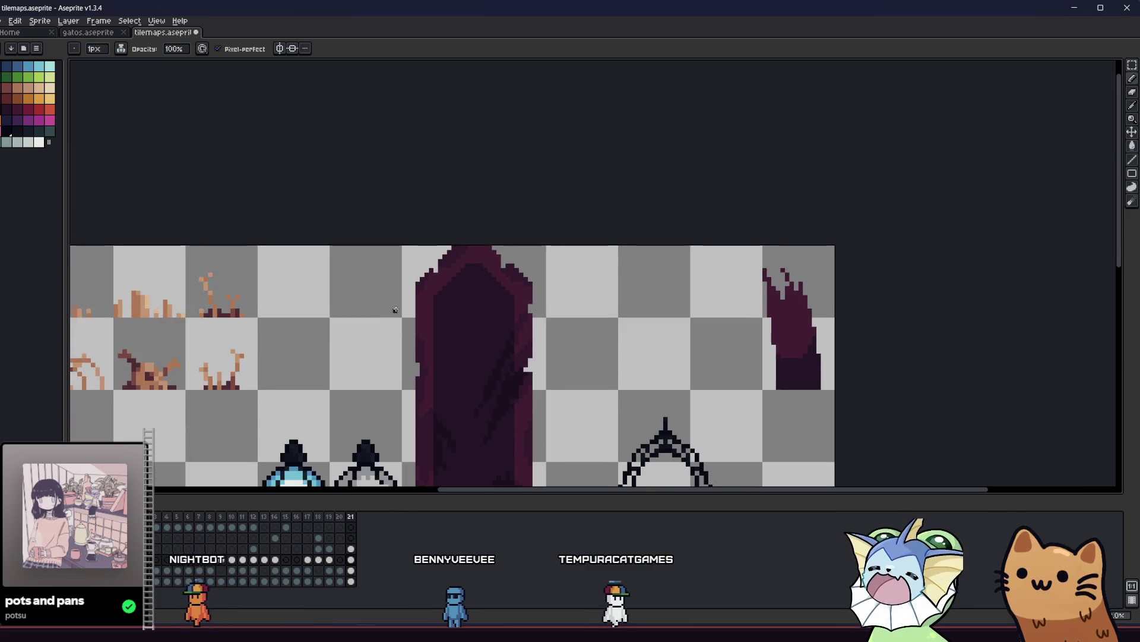
scroll(470, 243, up, 2)
scroll(438, 308, down, 5)
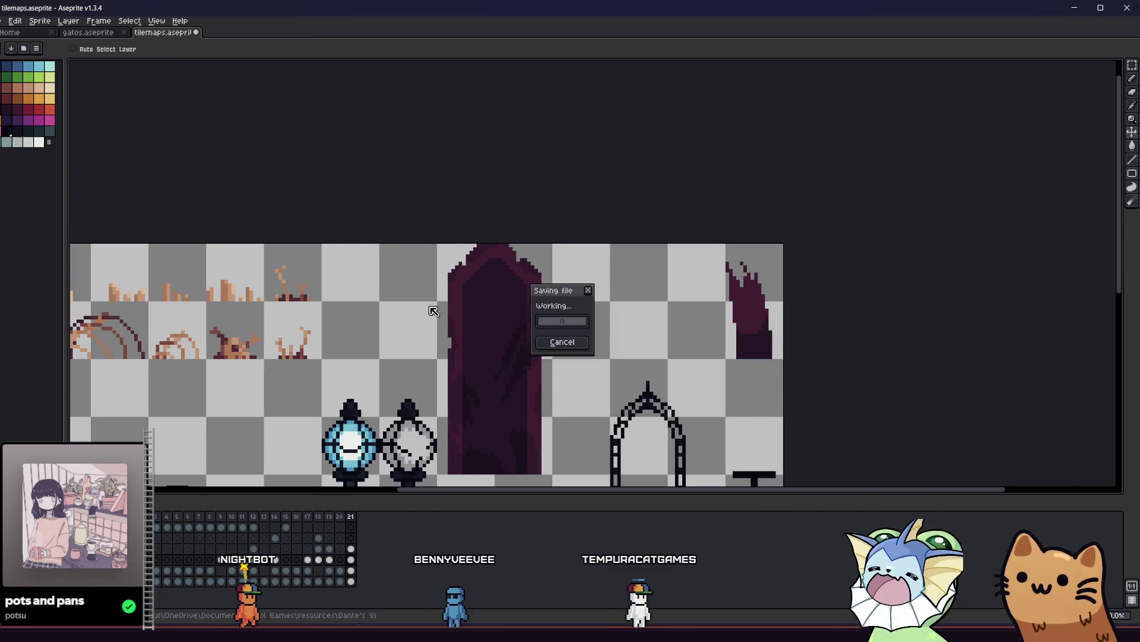
drag(332, 300, 425, 244)
scroll(380, 285, up, 2)
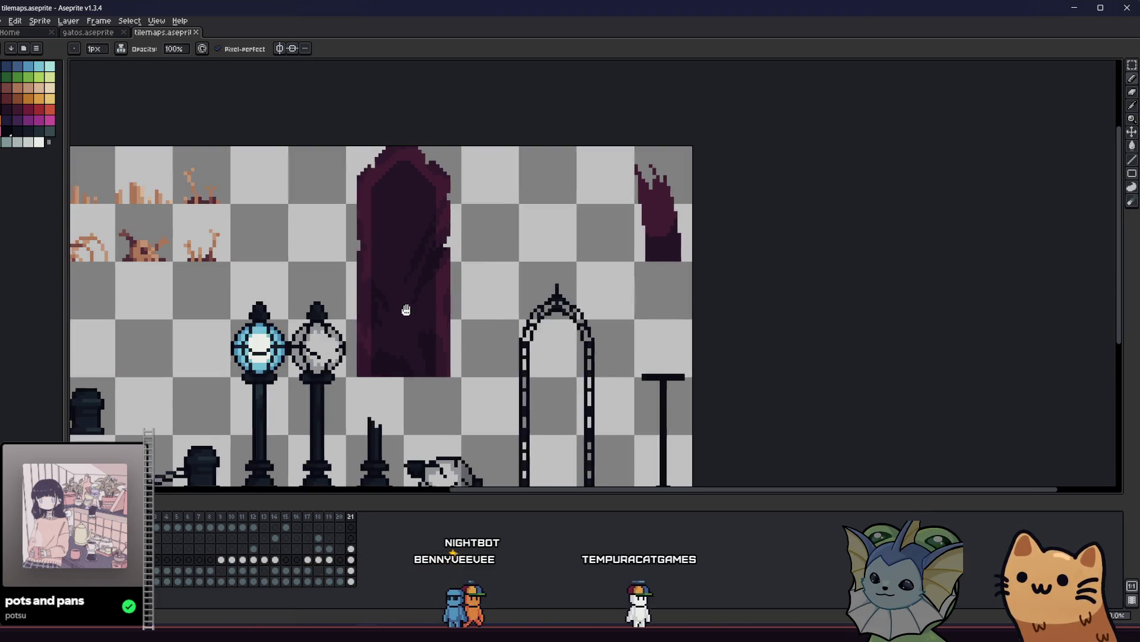
scroll(432, 328, up, 1)
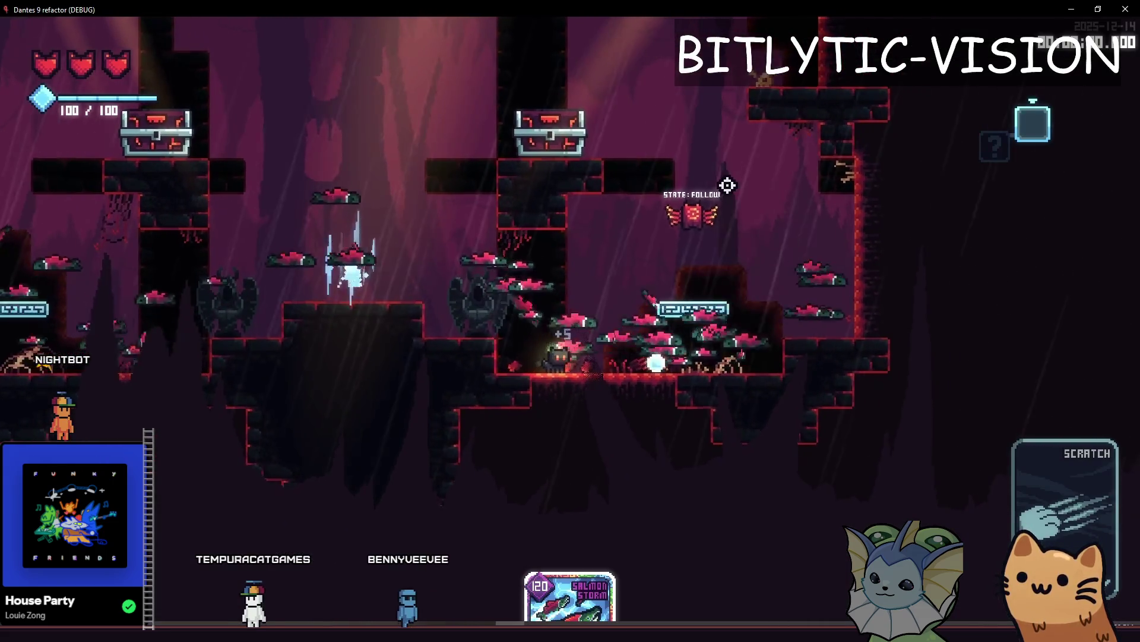
Step: Run the cat left and right through the cave, jump, and fire the ice attack
key(a)
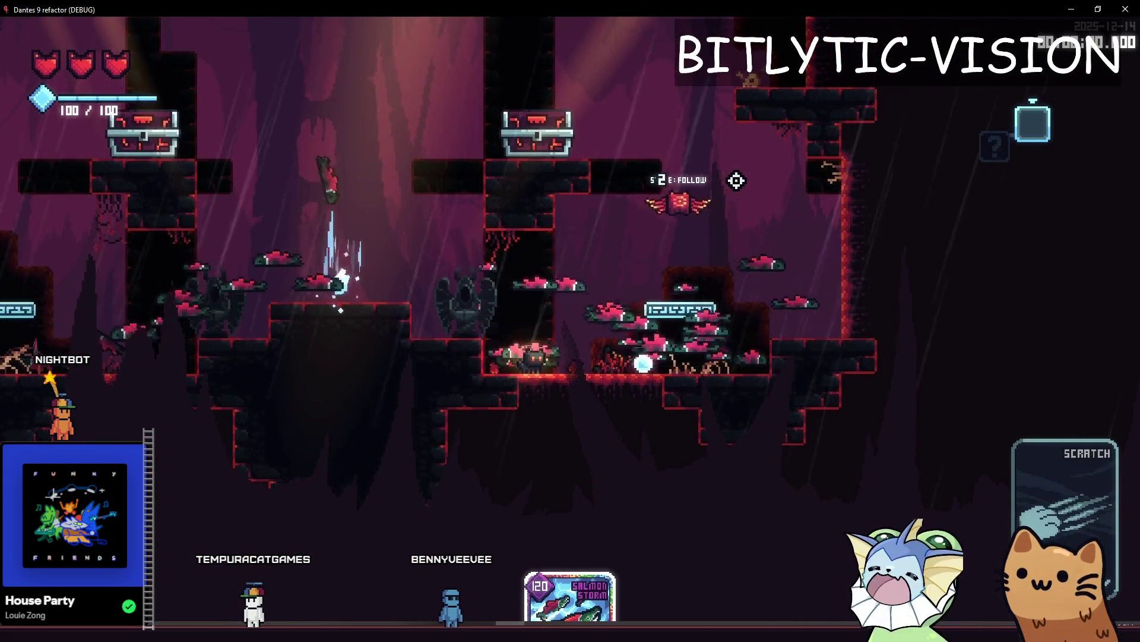
key(d)
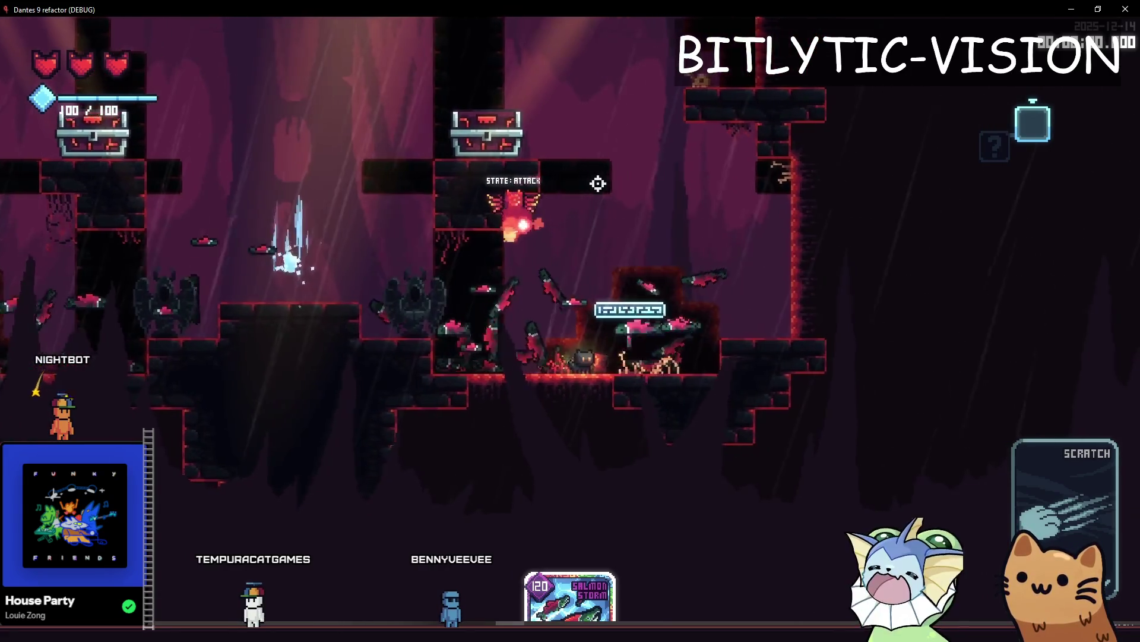
key(d)
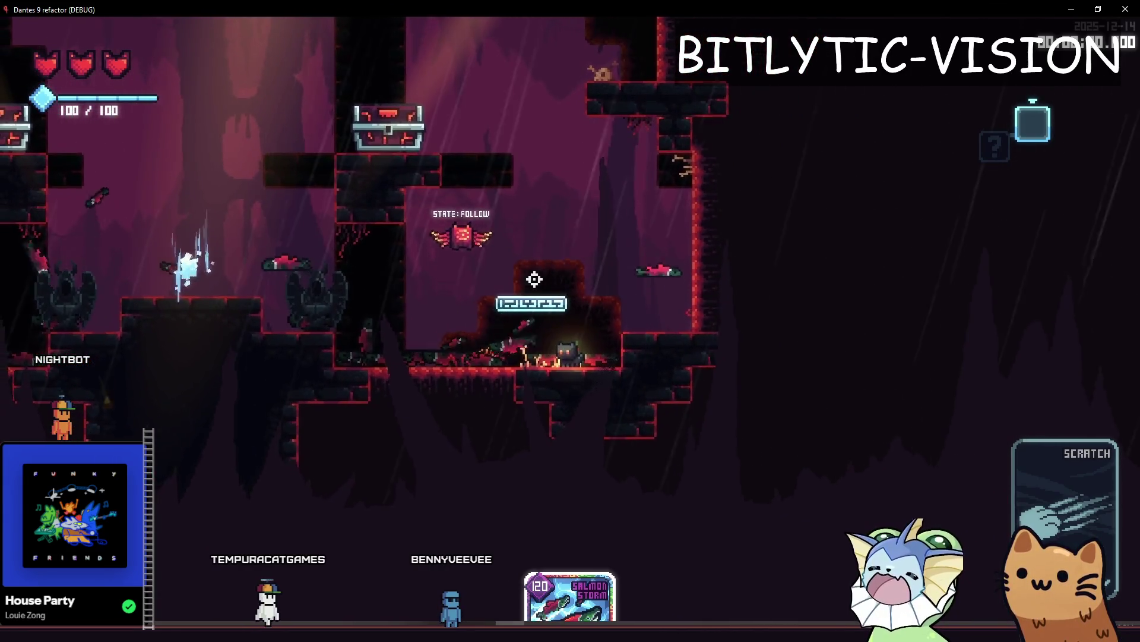
key(a)
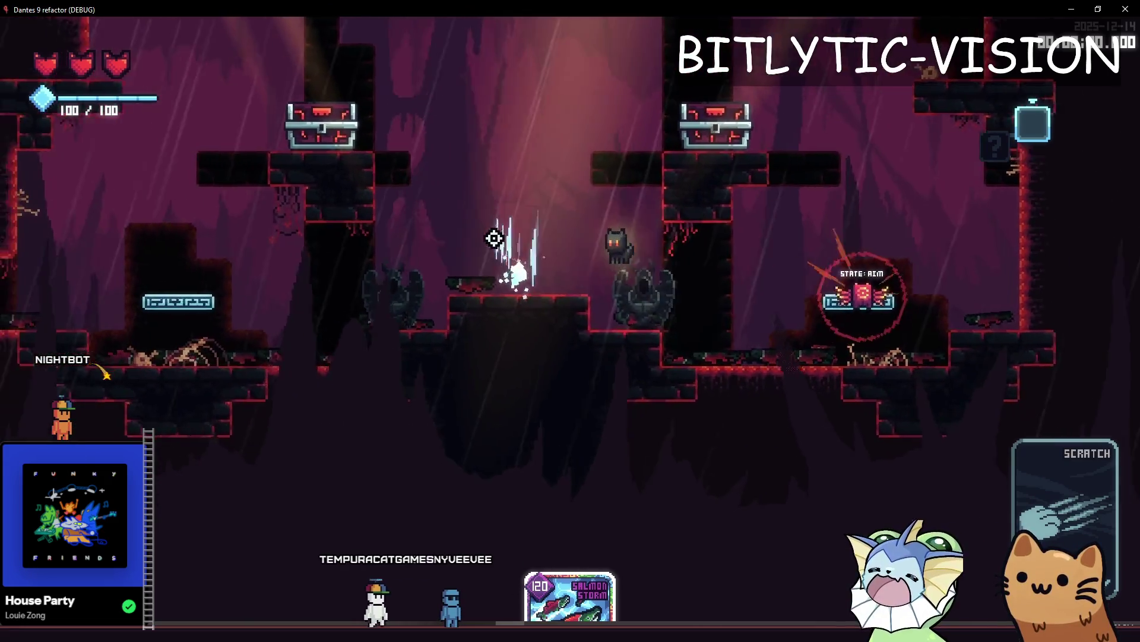
click(494, 237)
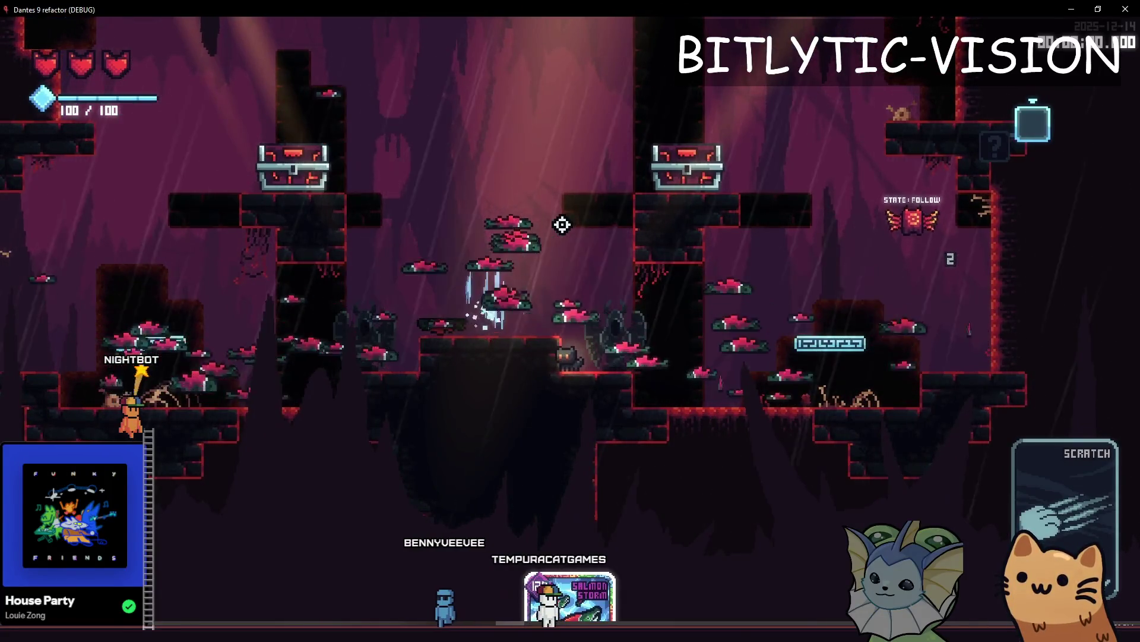
Step: Jump the cat across the central platform onto the chest, then open the card collection
key(d)
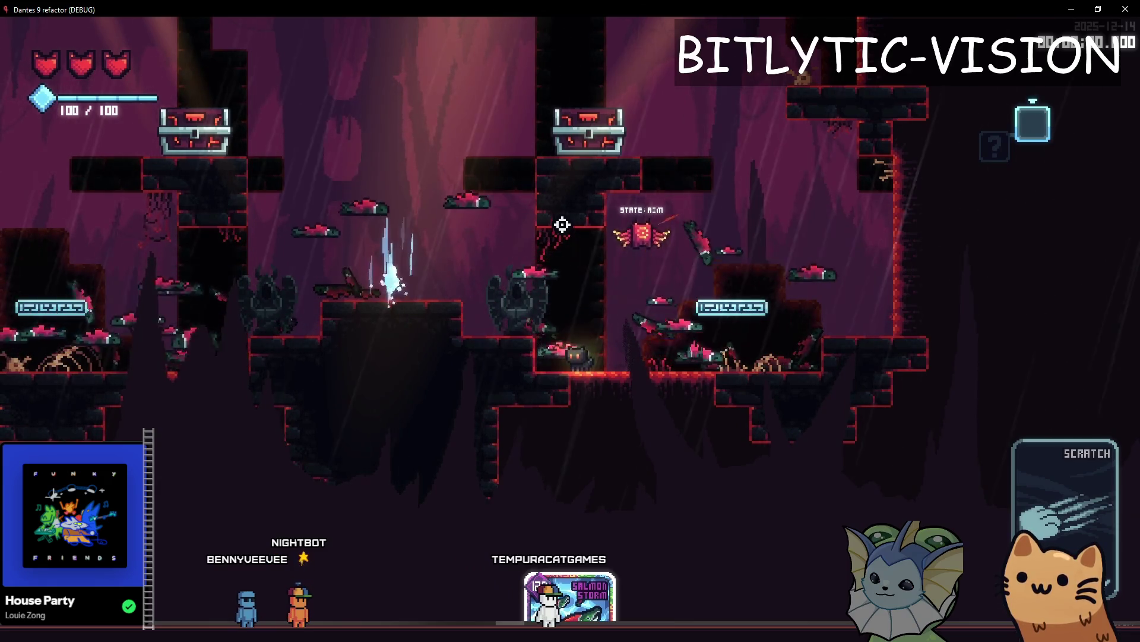
key(a)
key(space)
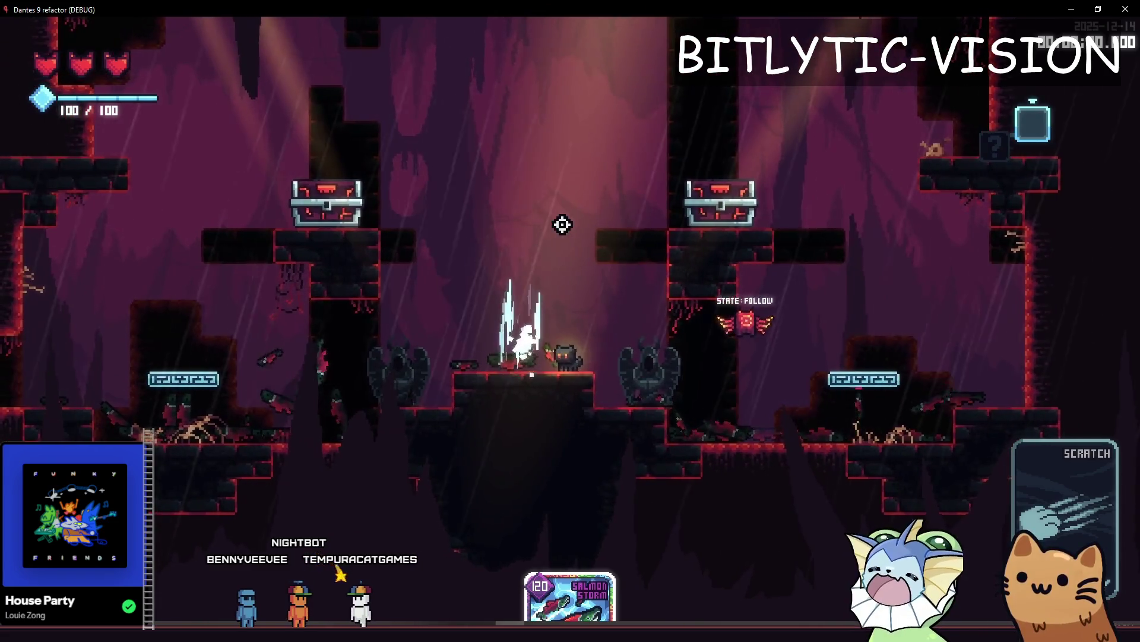
key(a)
key(space)
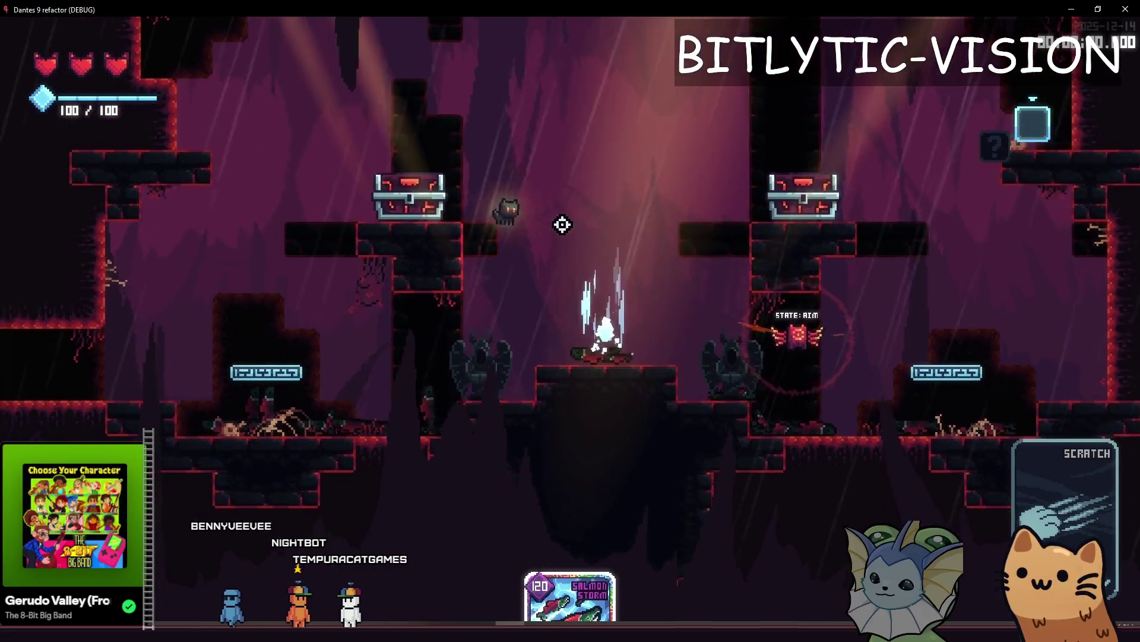
key(d)
key(space)
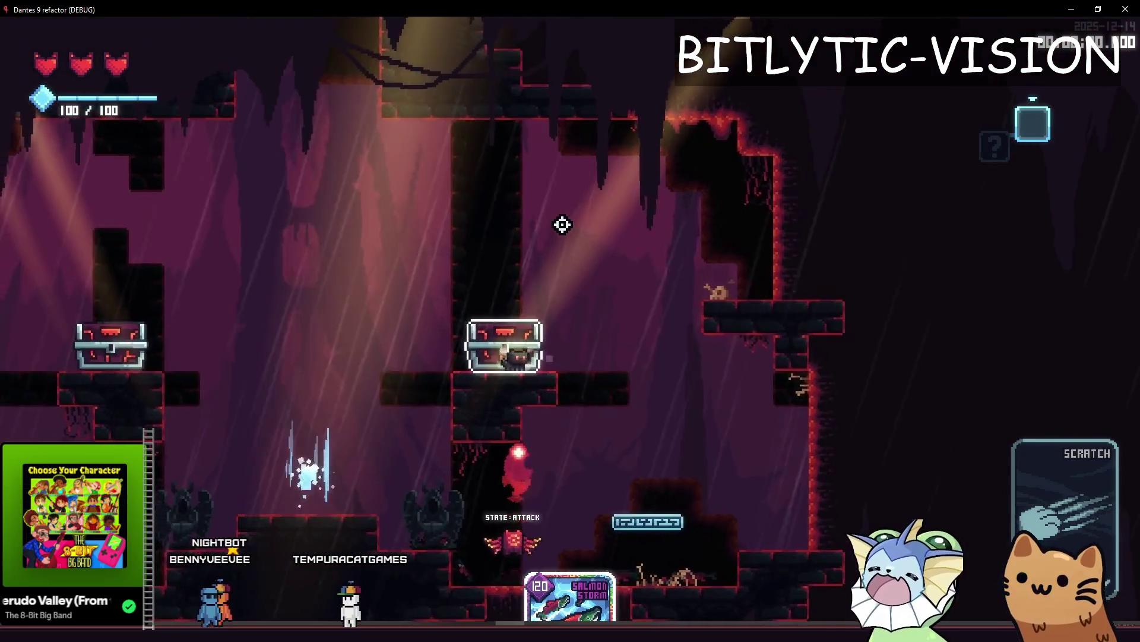
key(Tab)
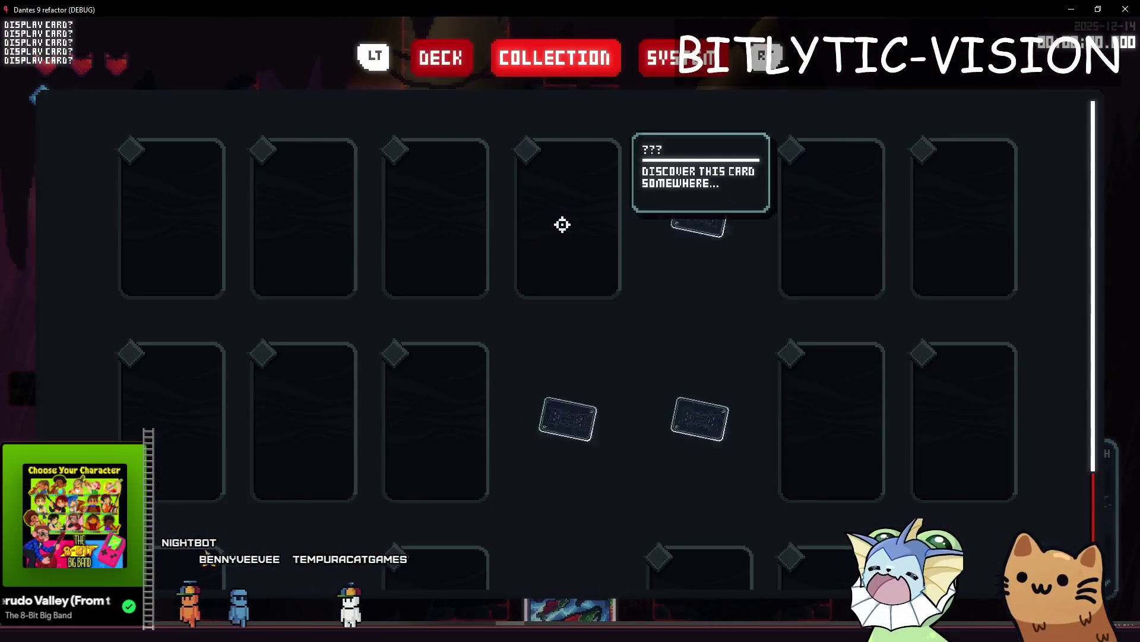
Step: Stop the game with F8 and return to hitbox_component.gd in the Godot editor
key(F8)
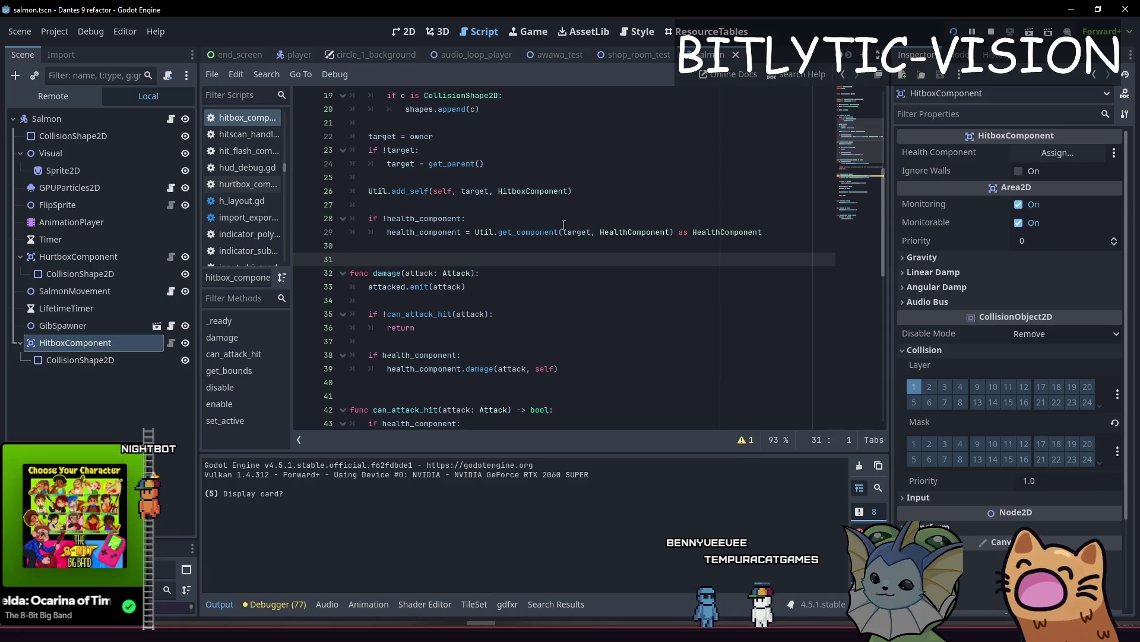
Step: Search all files for '.dot' and compare the launch_handler.gd and trail.gd line 91 matches
key(ctrl+shift+f)
text(.dot)
key(Return)
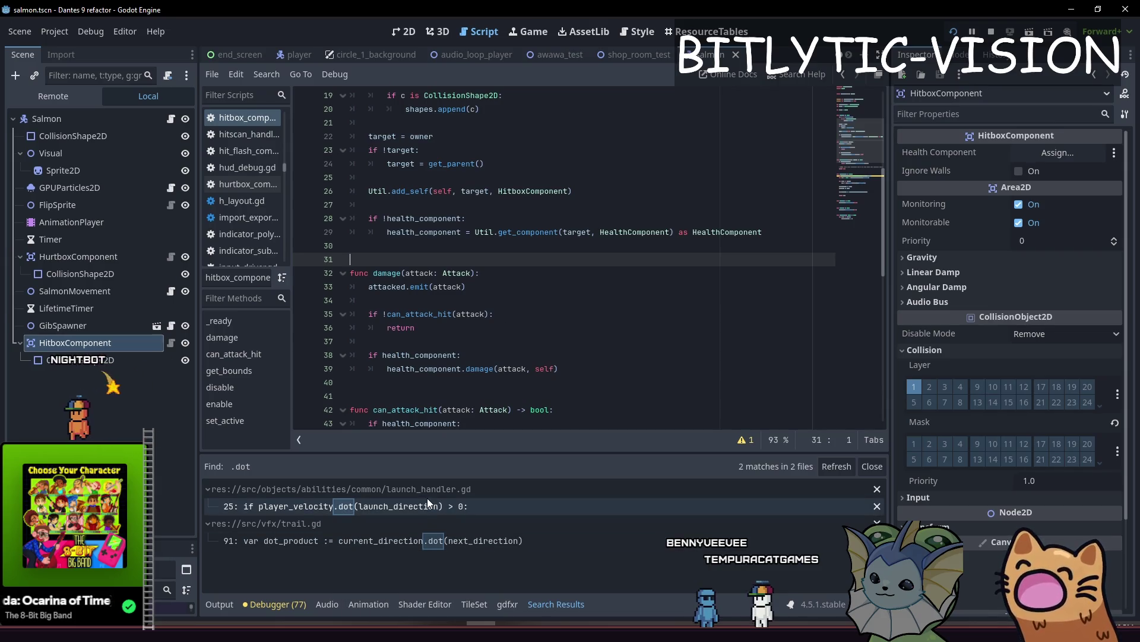
click(426, 503)
click(416, 543)
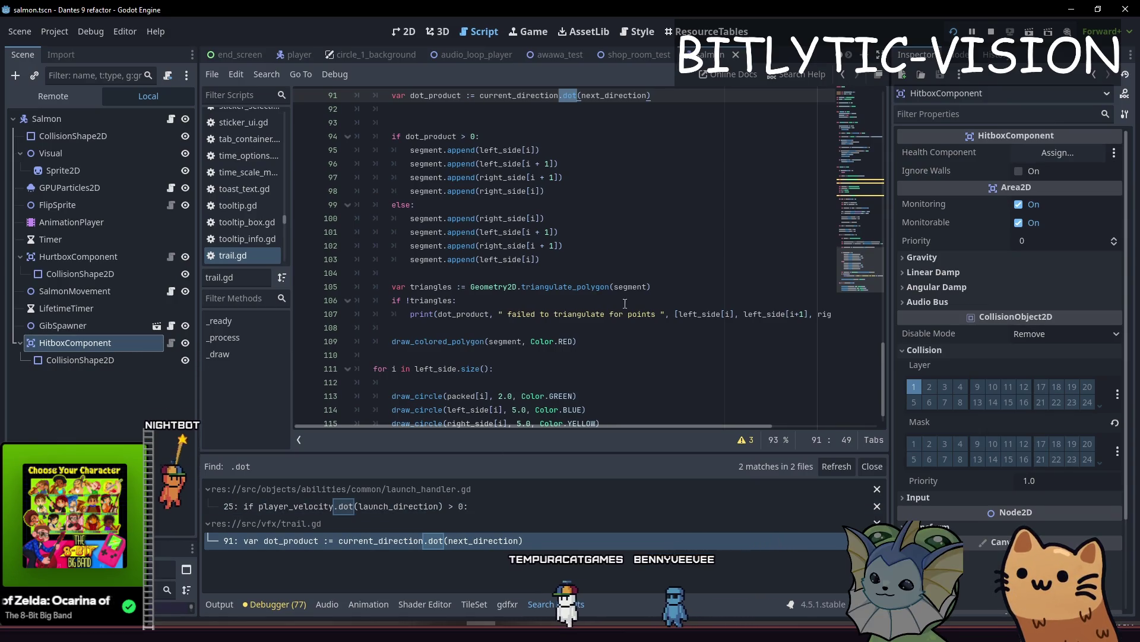
click(423, 506)
click(418, 544)
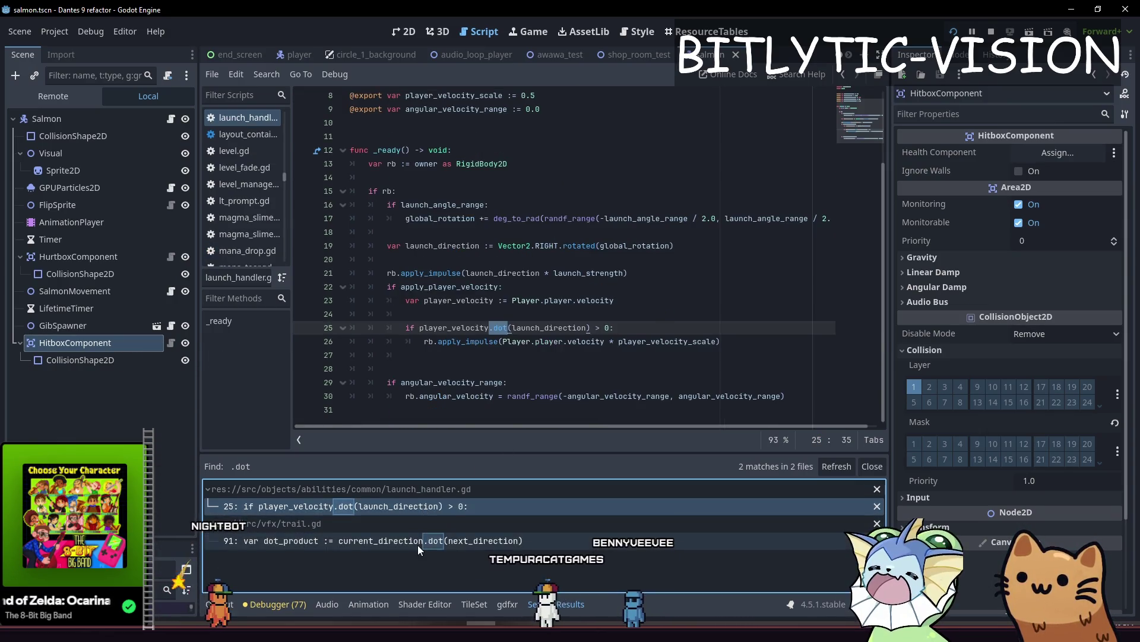
click(421, 505)
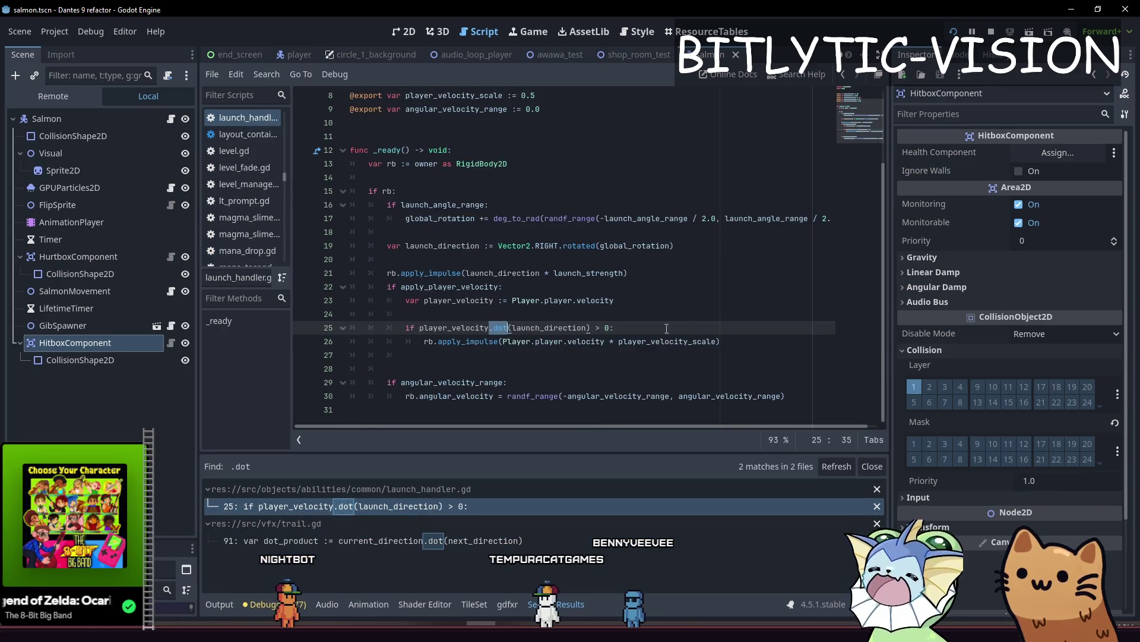
Step: Review the velocity dot-product check on lines 25–26 of launch_handler.gd
drag(721, 342, 364, 332)
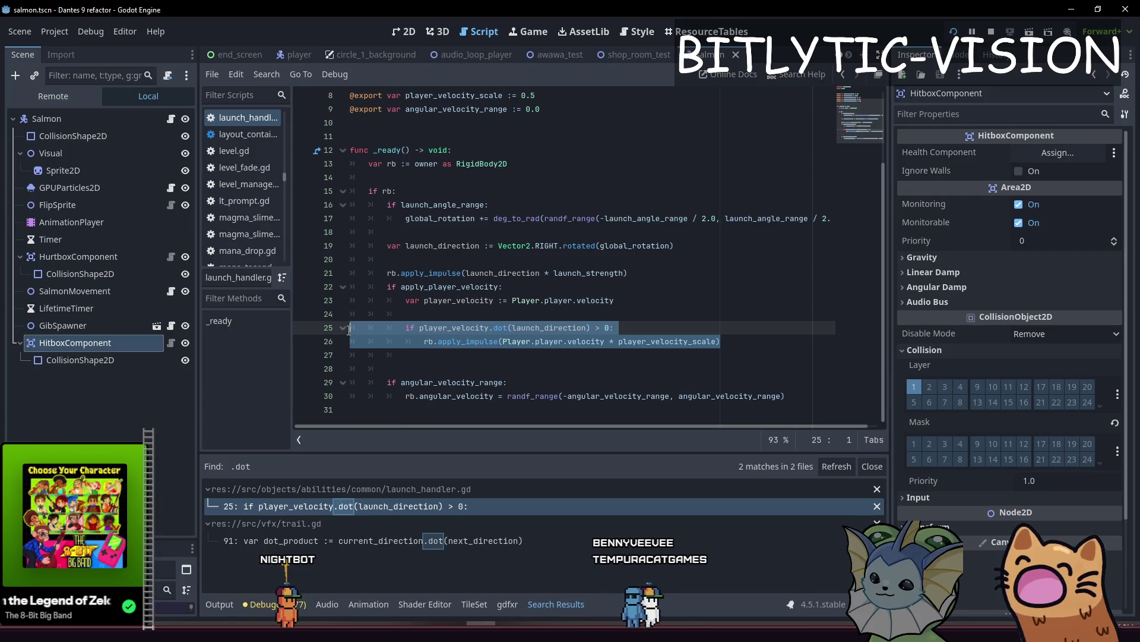
click(704, 334)
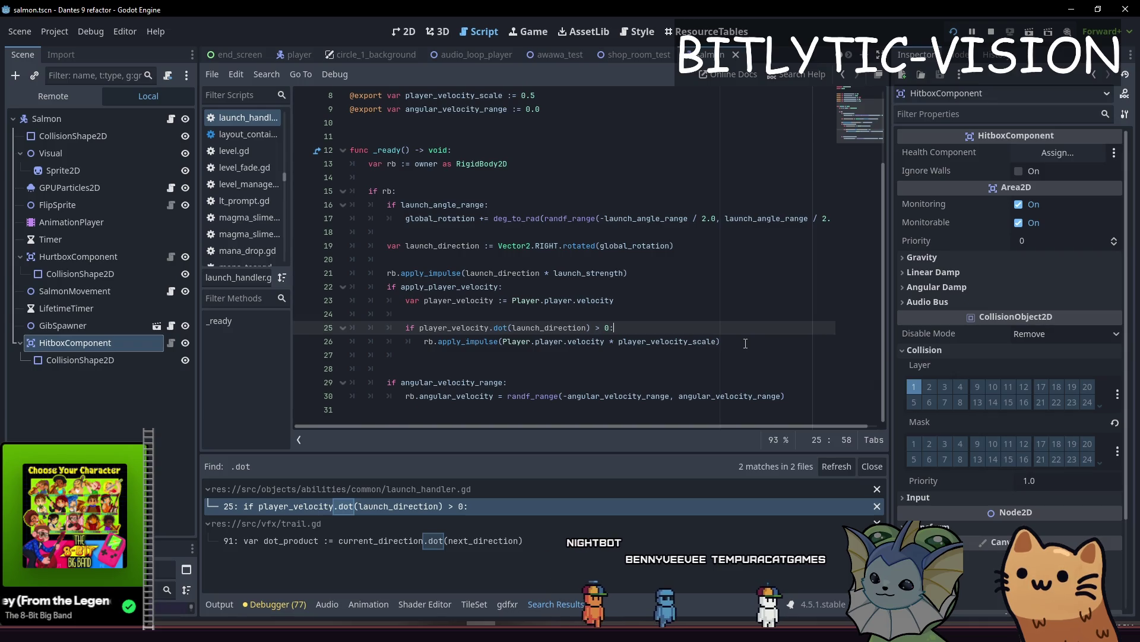
scroll(745, 344, up, 2)
scroll(745, 343, down, 2)
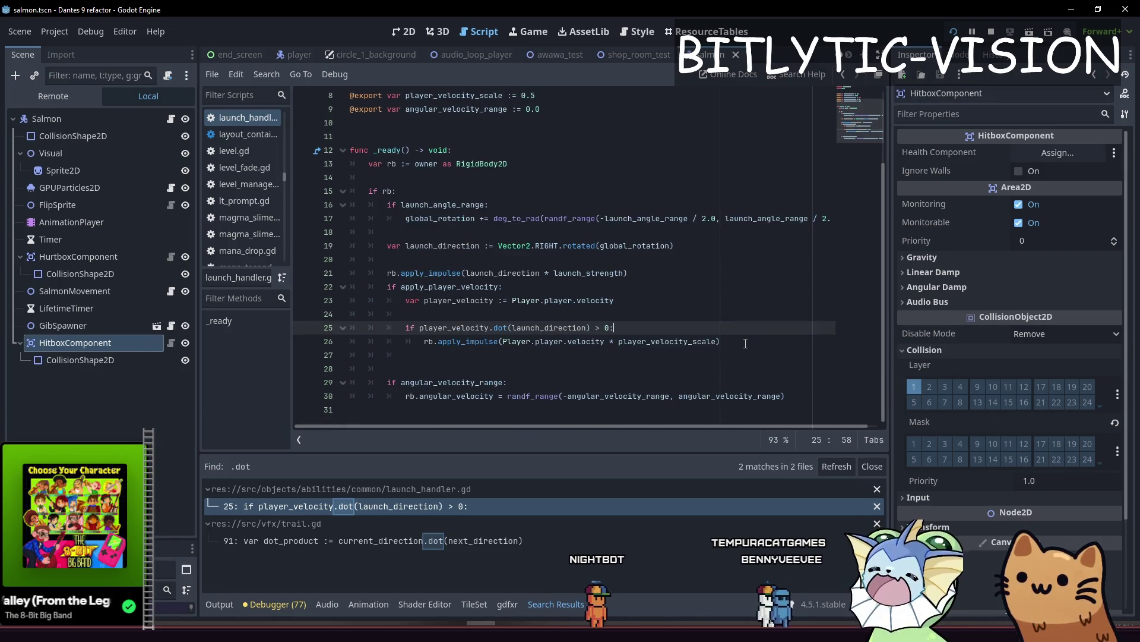
click(745, 343)
click(680, 318)
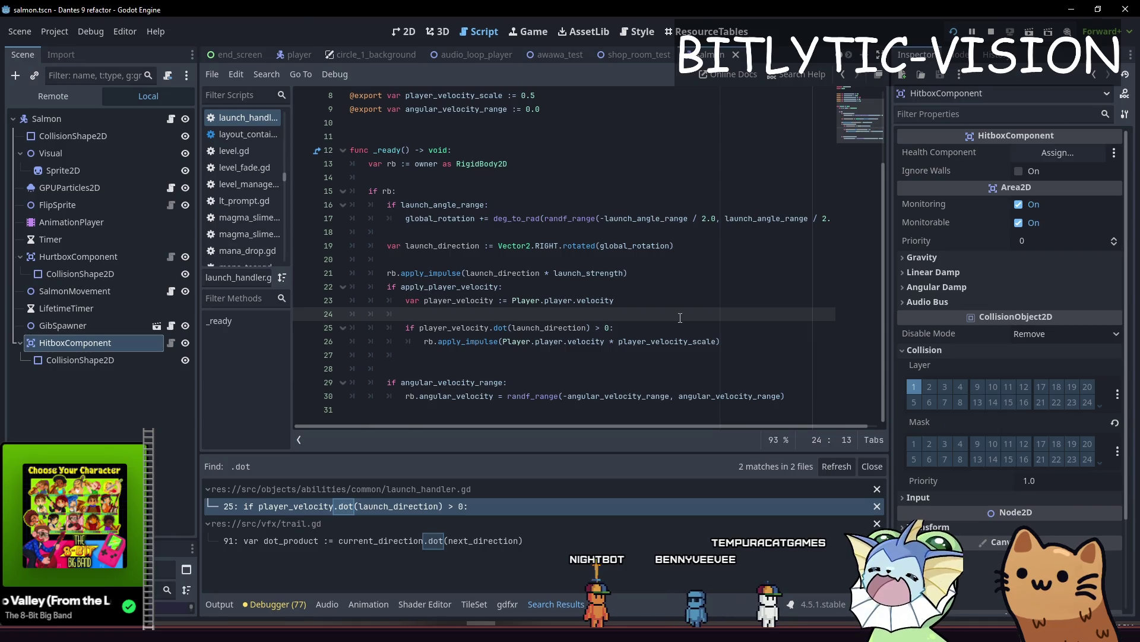
key(alt+Tab)
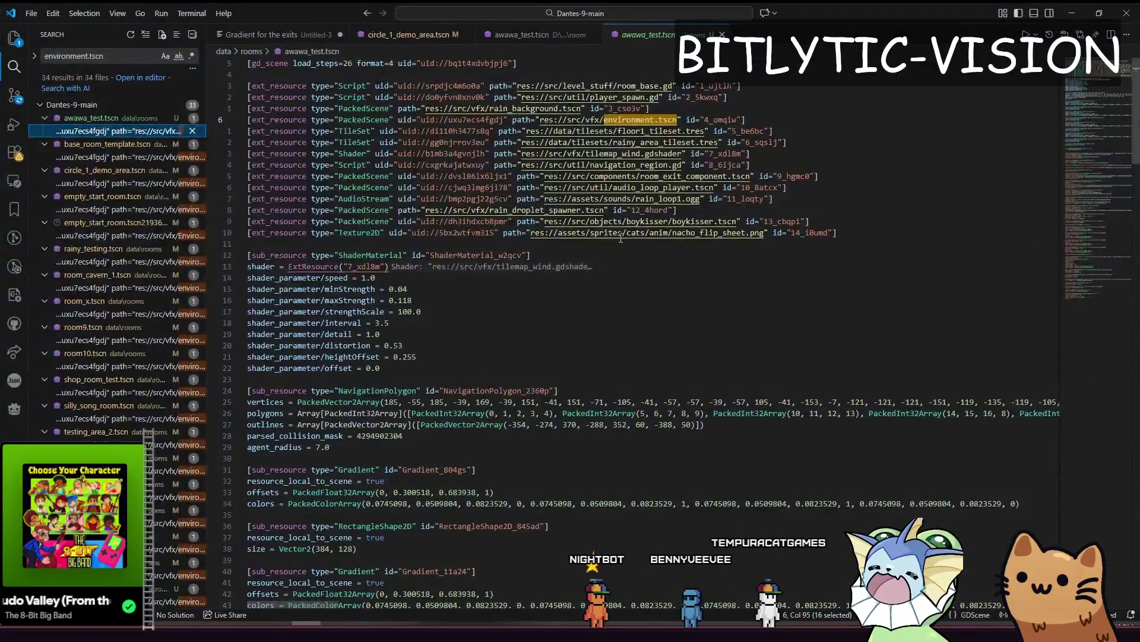
Step: Search 'launch_handler' in VS Code, open brick.tscn, then reexamine line 25's dot condition in Godot
text(launch_handler)
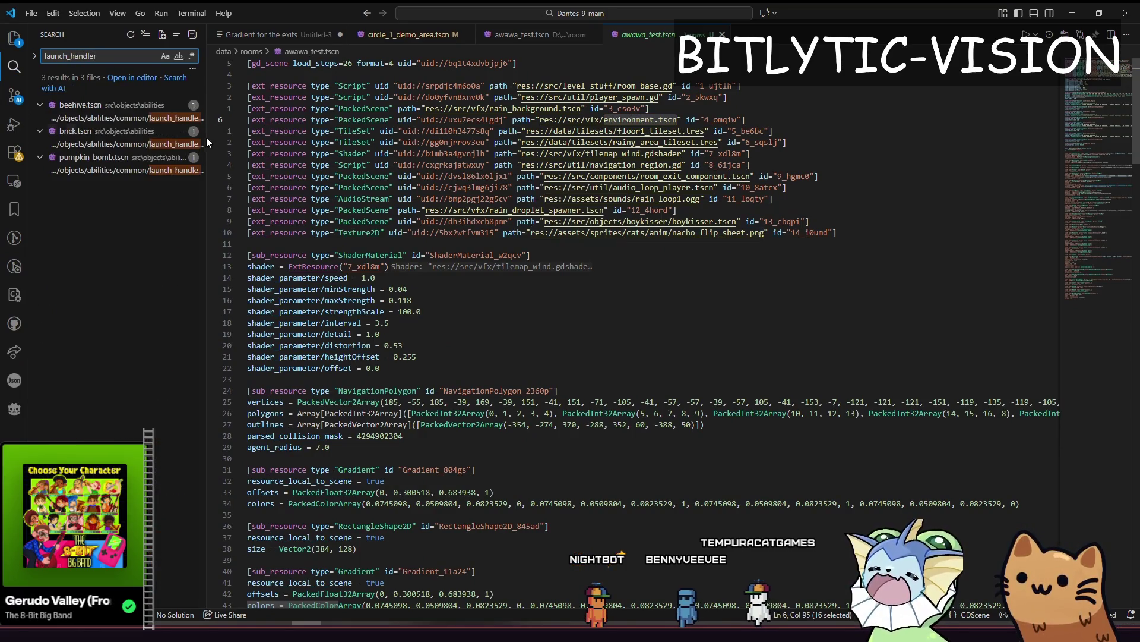
click(178, 144)
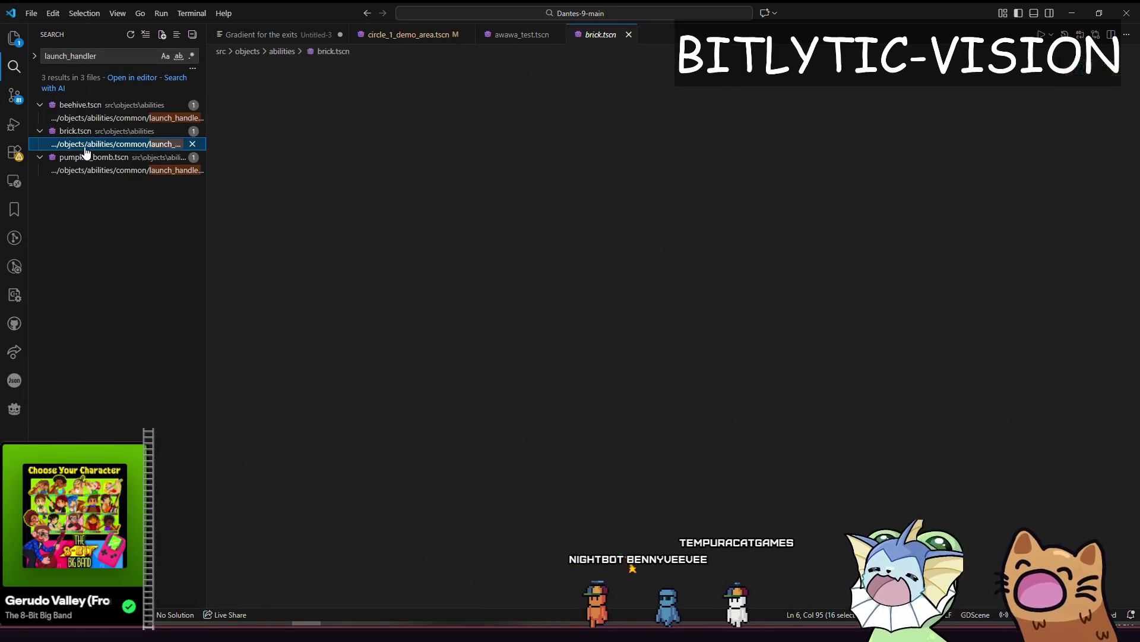
key(alt+Tab)
drag(486, 327, 609, 329)
click(609, 328)
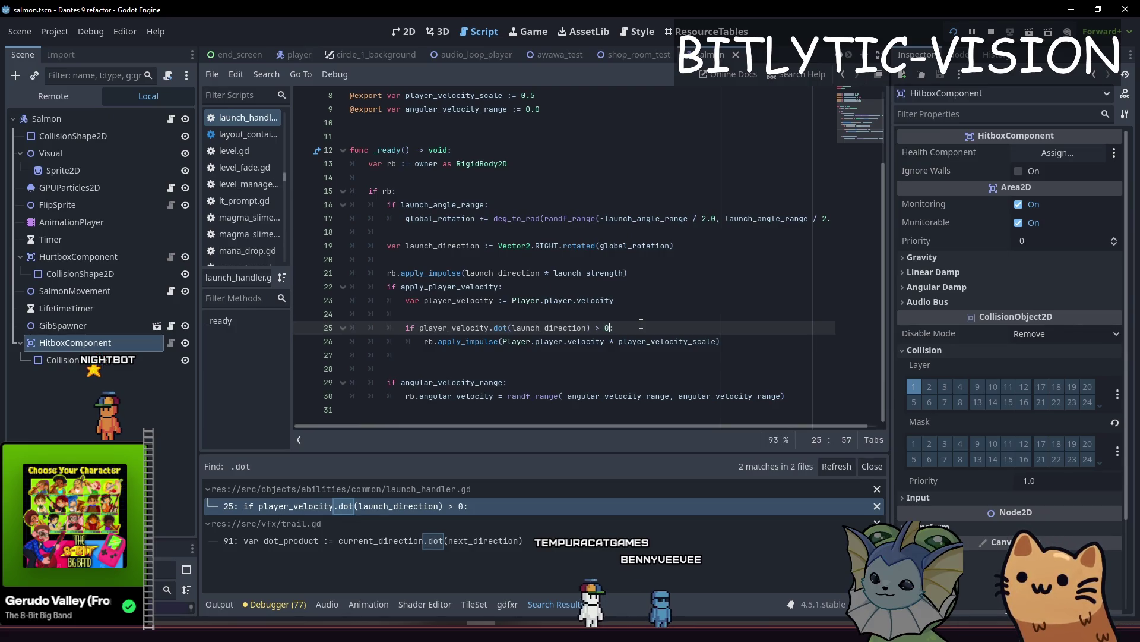
Step: Rerun the '.dot' Find in Files search and step through its matches, ending on trail.gd
click(673, 320)
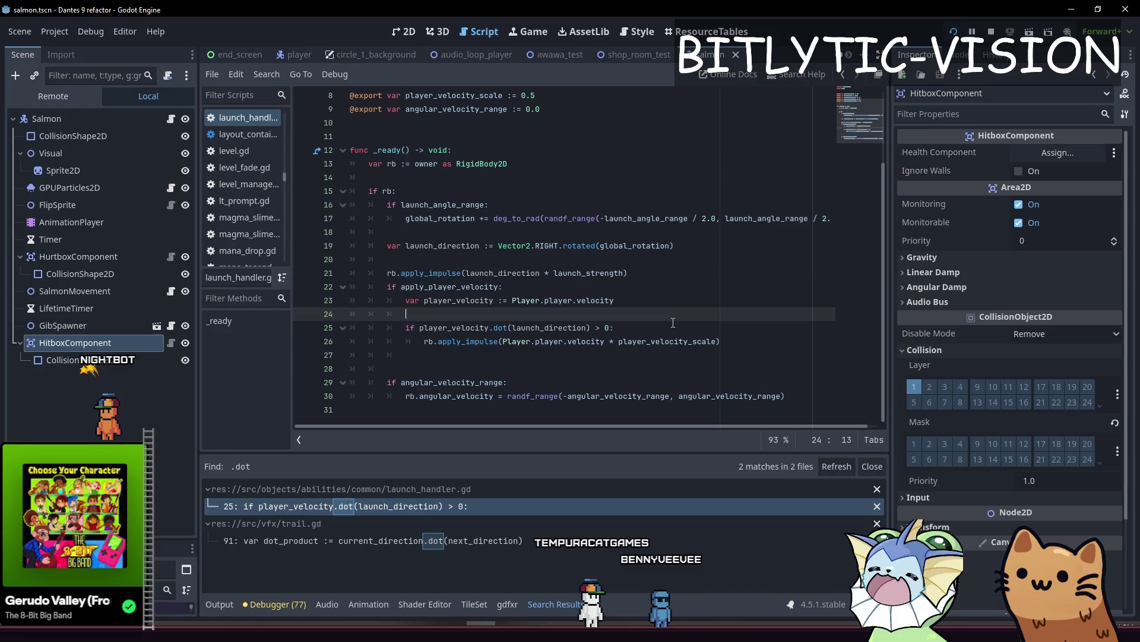
key(ctrl+shift+f)
key(Escape)
key(ctrl+shift+f)
key(Return)
key(Down)
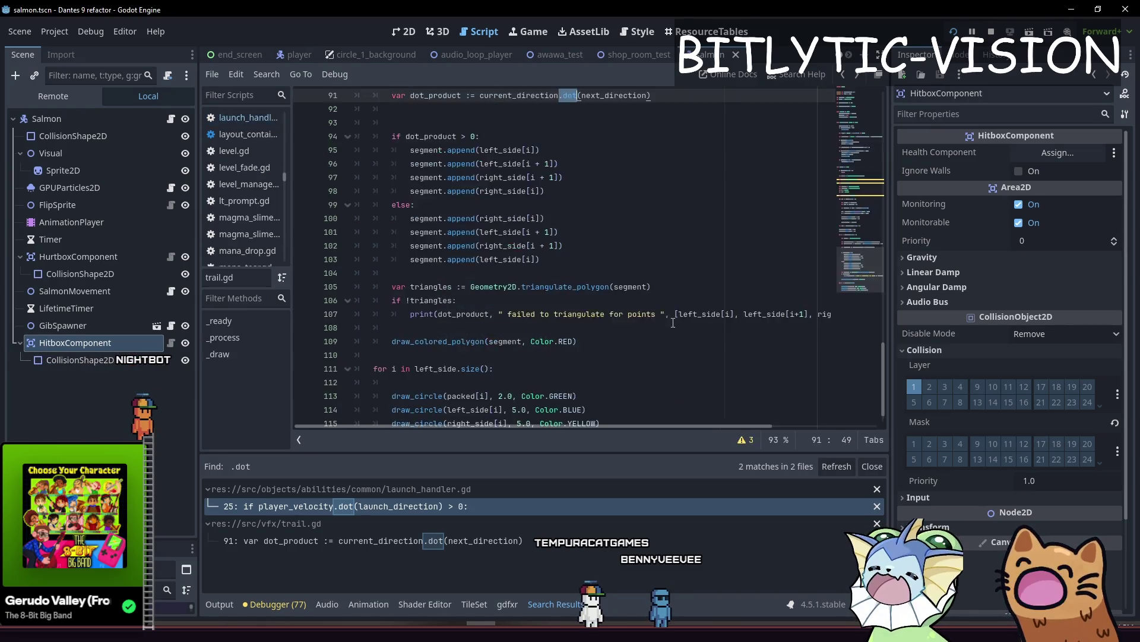
key(Up)
key(Down)
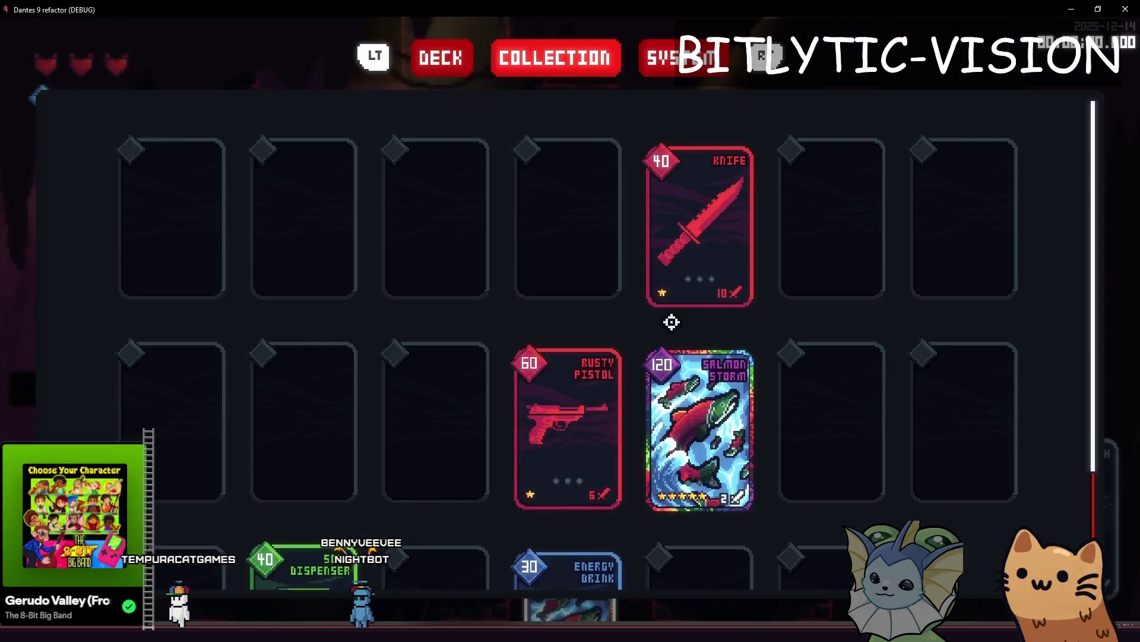
Step: Jump the cat between the pillar wall, the chest and the lower level
key(space)
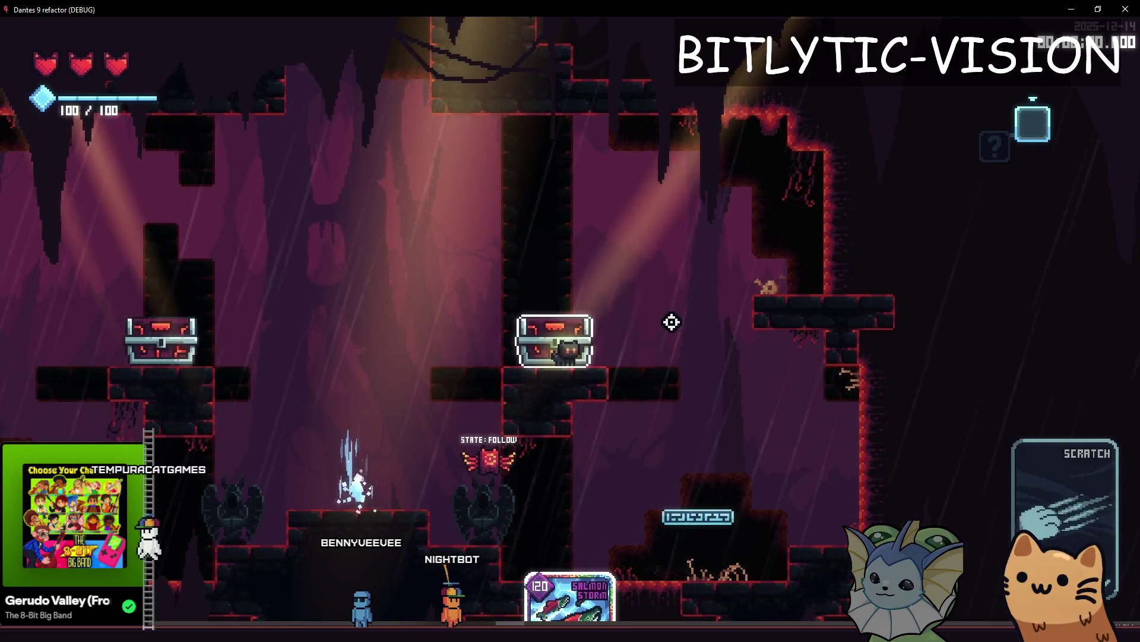
key(space)
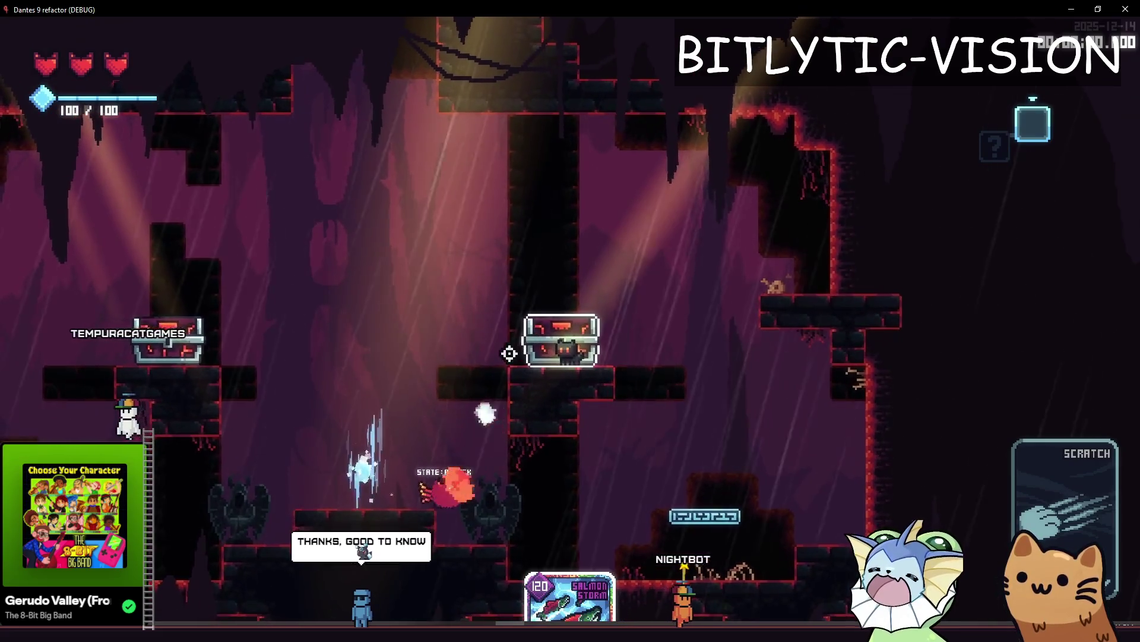
key(space)
key(d)
key(a)
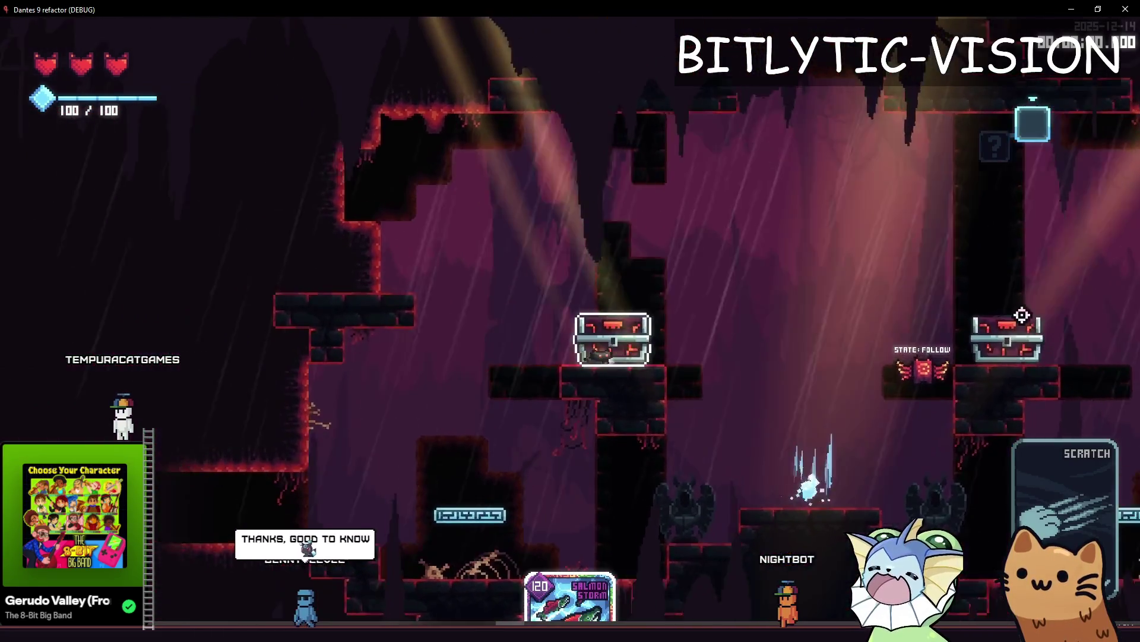
key(space)
key(a)
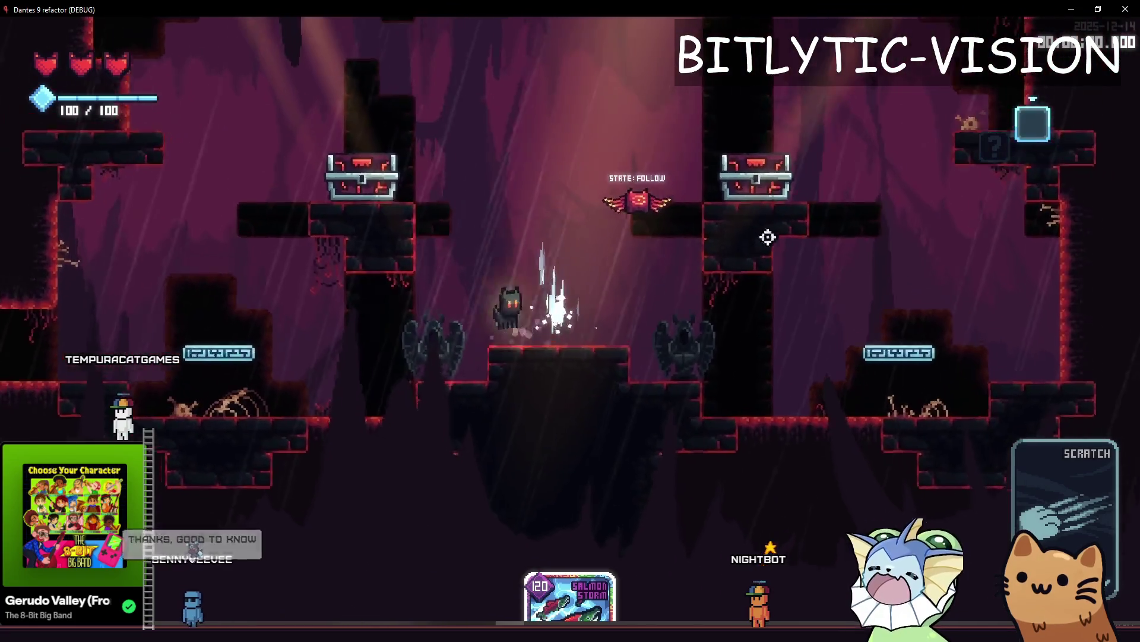
Step: Climb the cat to the wall ledge, open the card collection, then return to trail.gd
key(a)
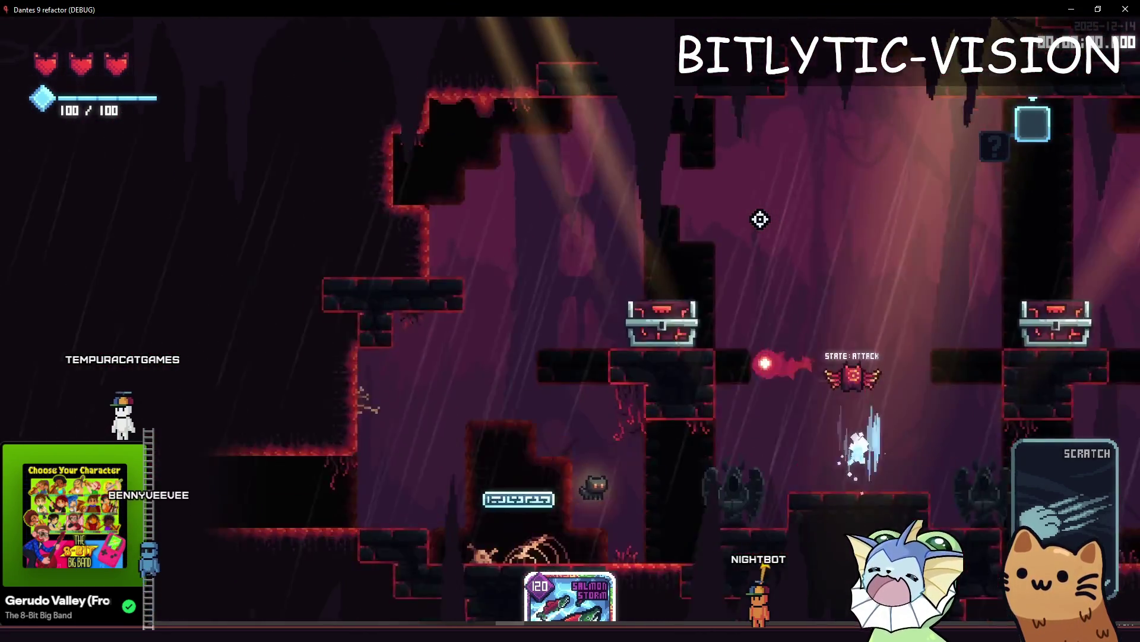
key(space)
key(d)
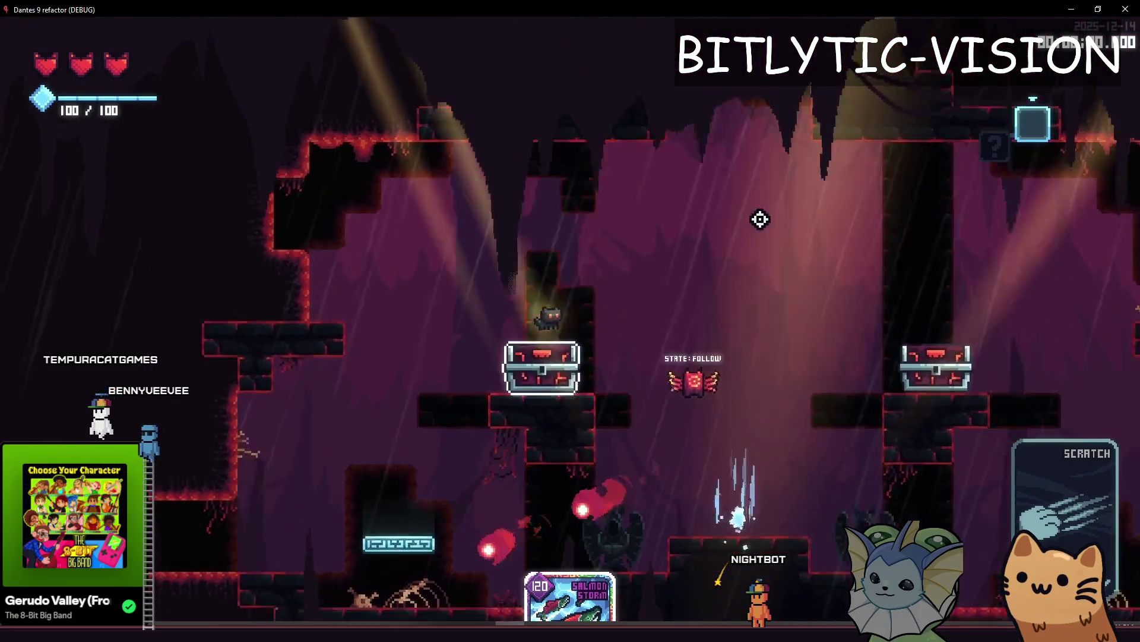
key(d)
key(space)
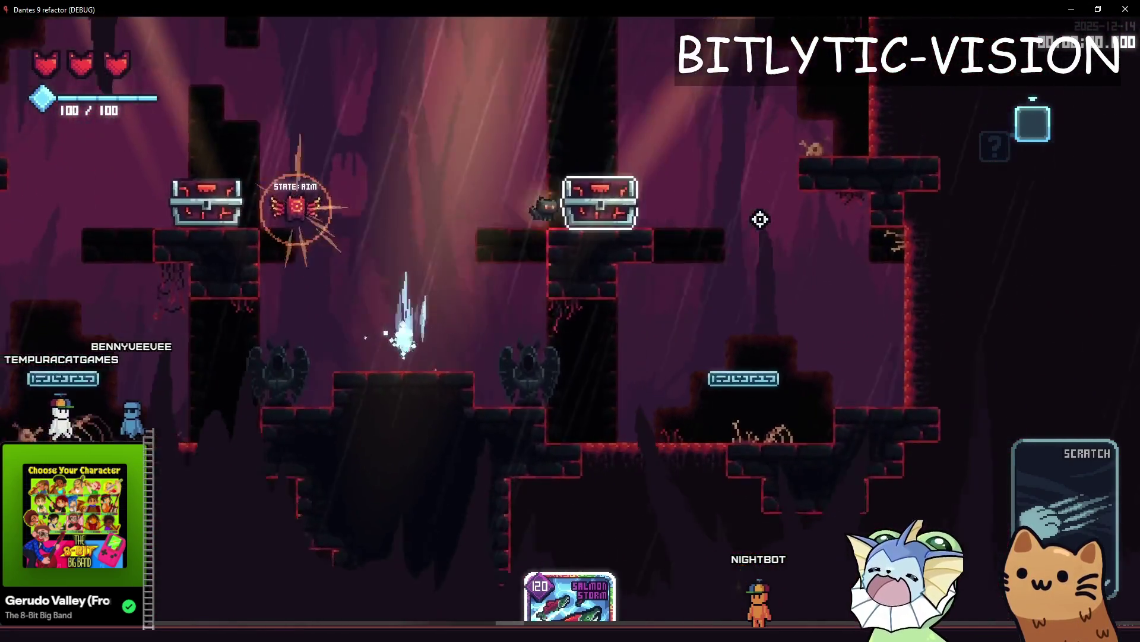
key(space)
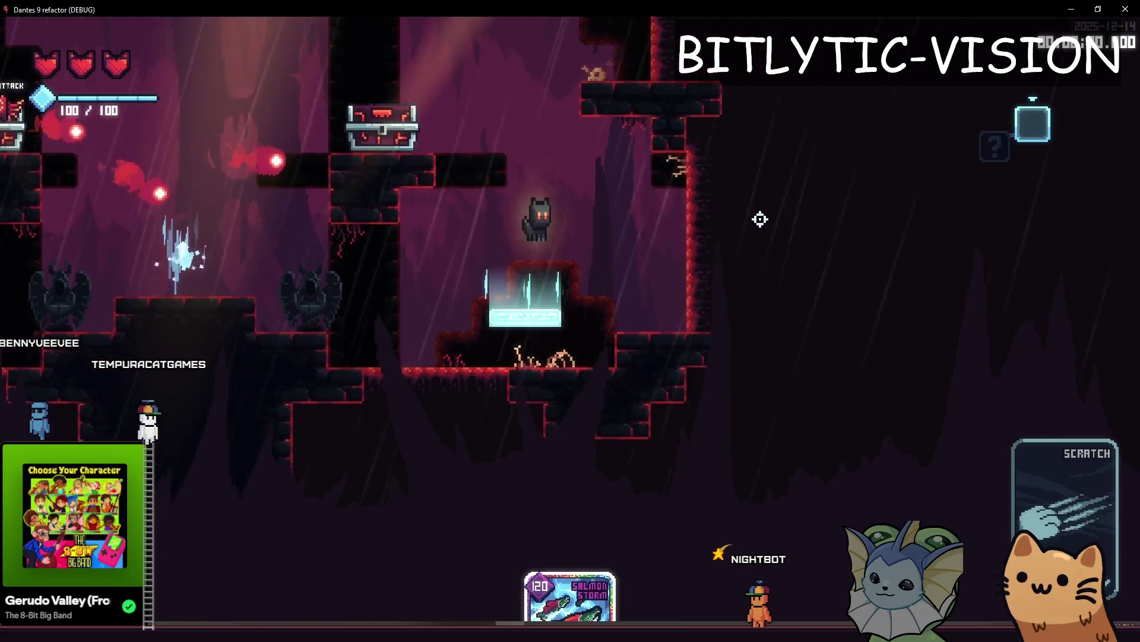
key(Escape)
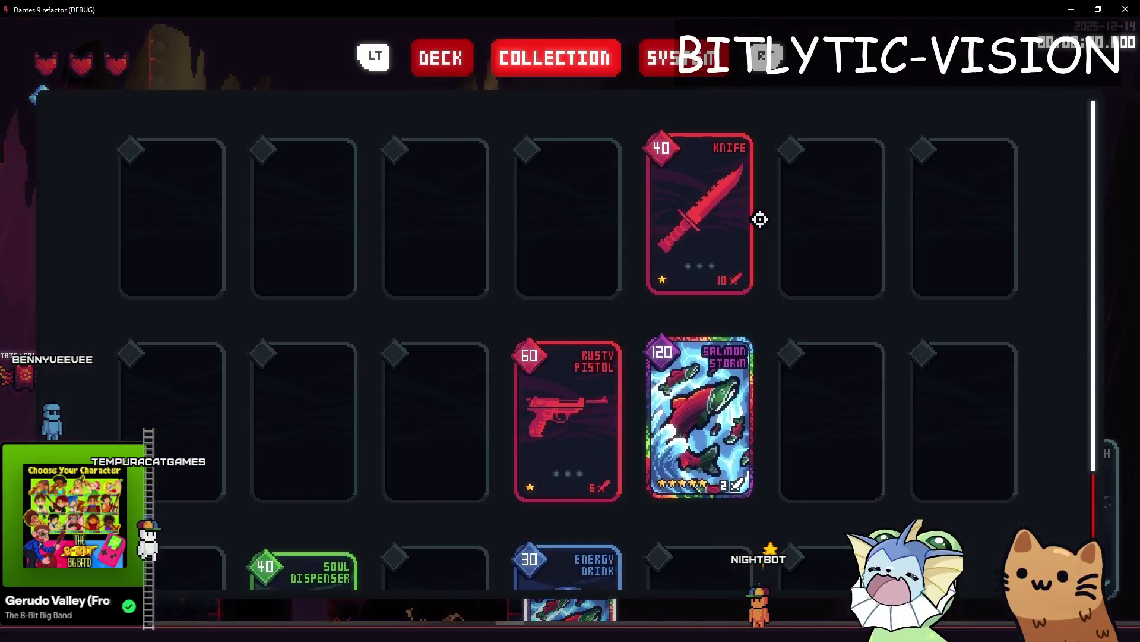
key(alt+Tab)
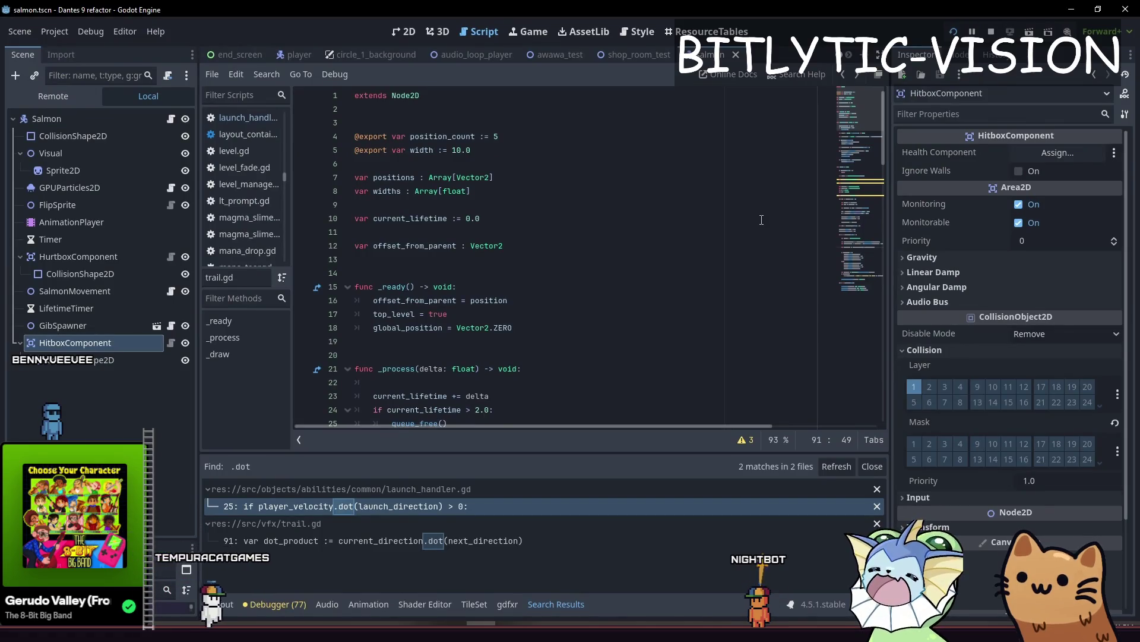
Step: Abandon a docs search for 'calculu' and open deg_to_rad's documentation from trail.gd's drawing code
click(784, 76)
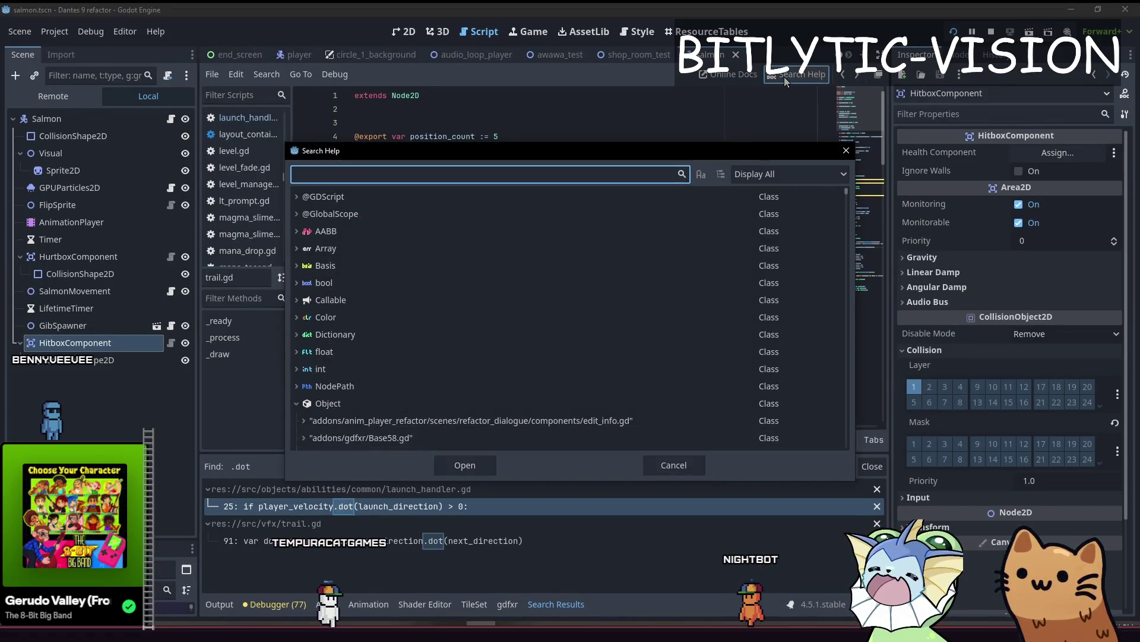
text(calculu)
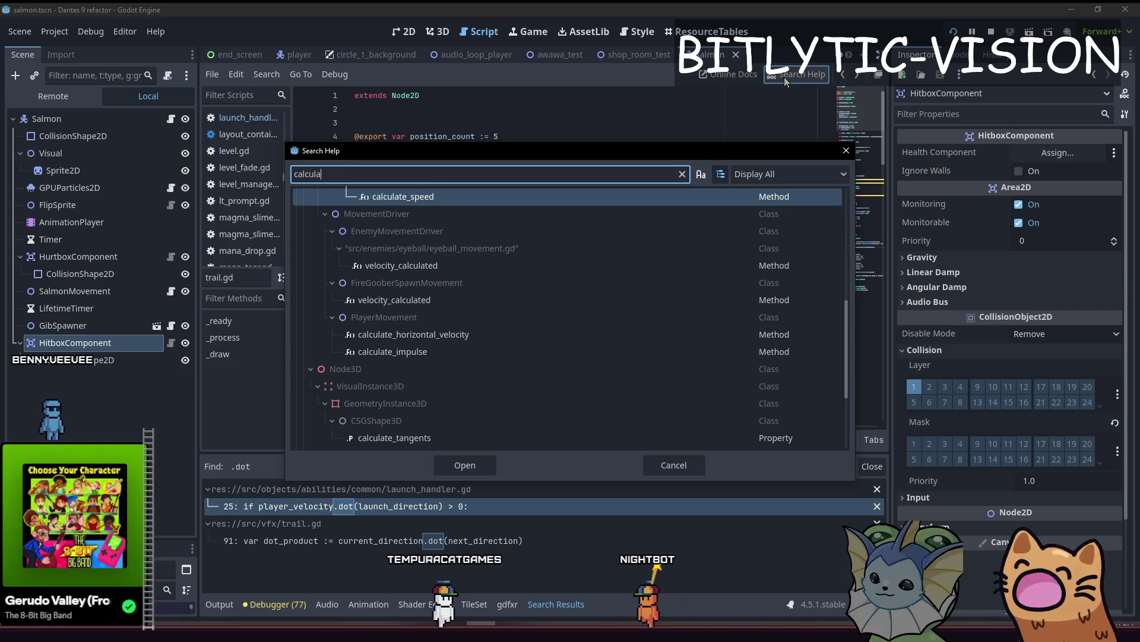
key(BackSpace)
key(BackSpace)
key(BackSpace)
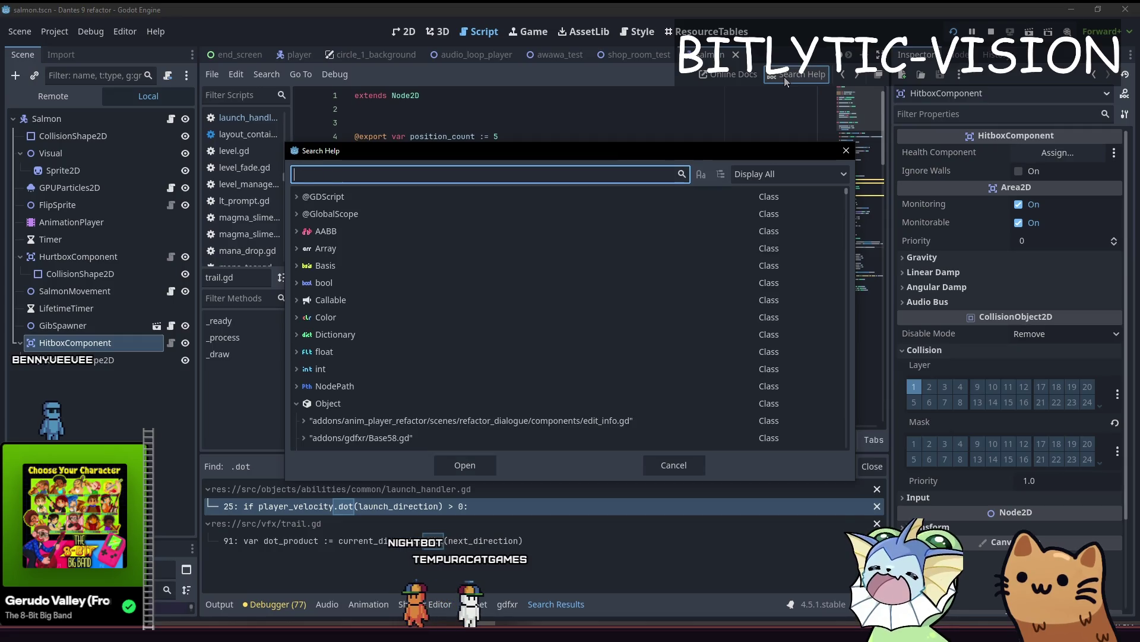
key(Escape)
scroll(438, 283, down, 15)
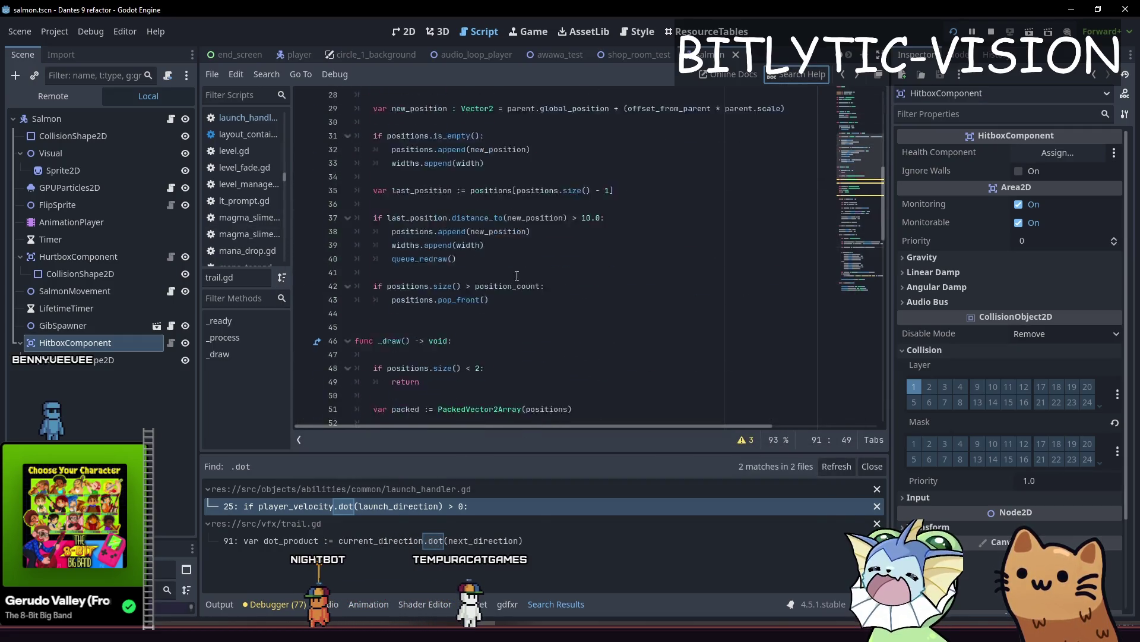
click(535, 109)
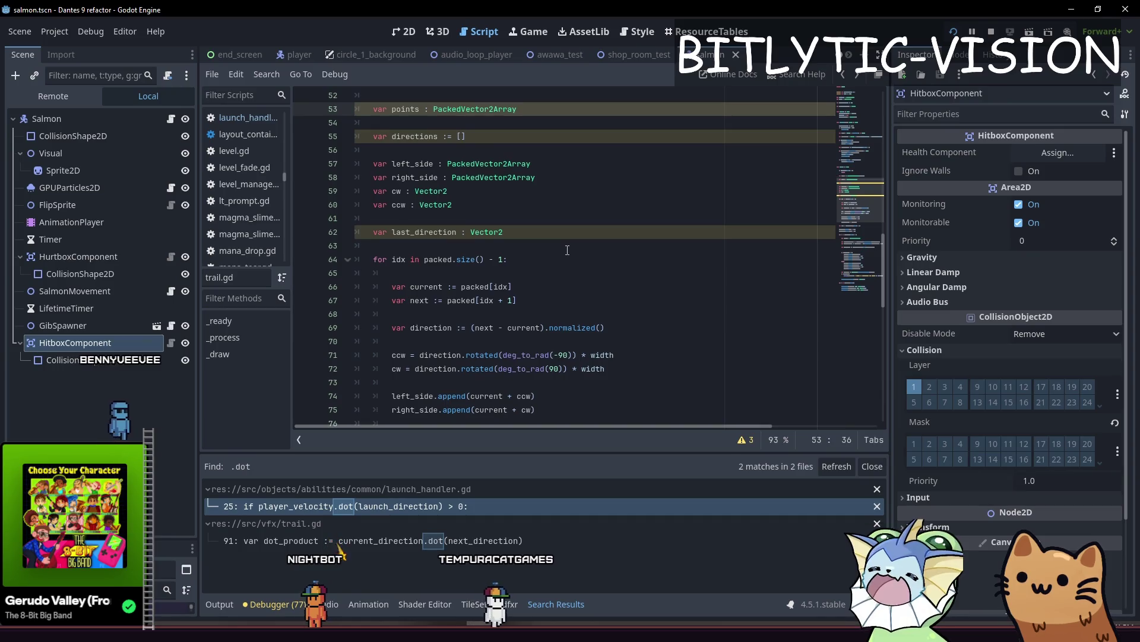
ctrl+click(554, 341)
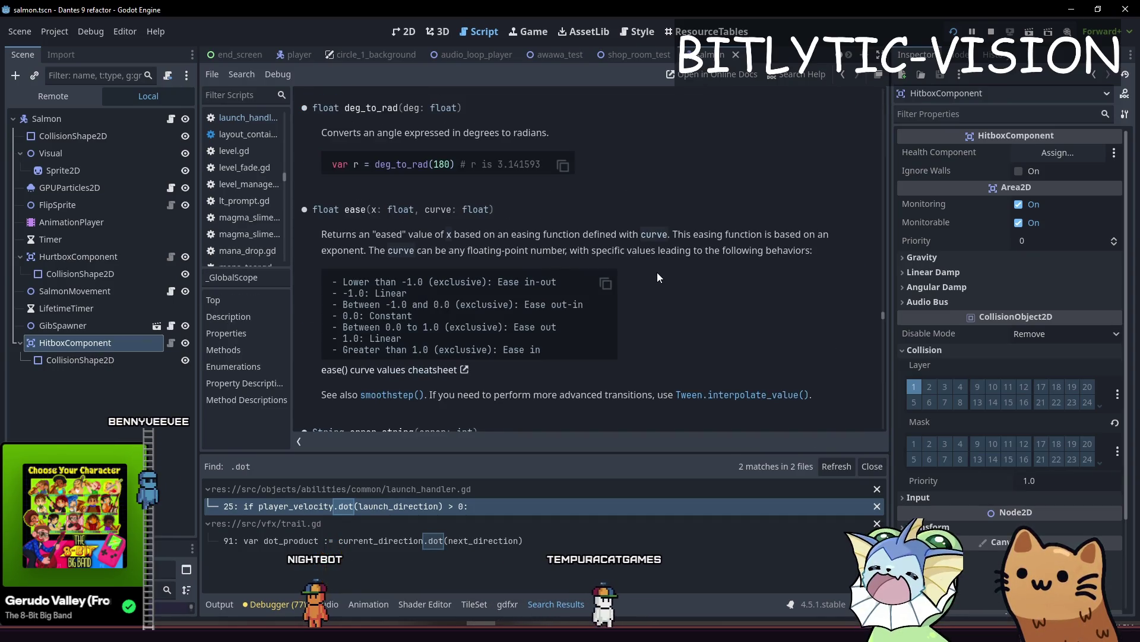
key(ctrl+f)
text(derivative)
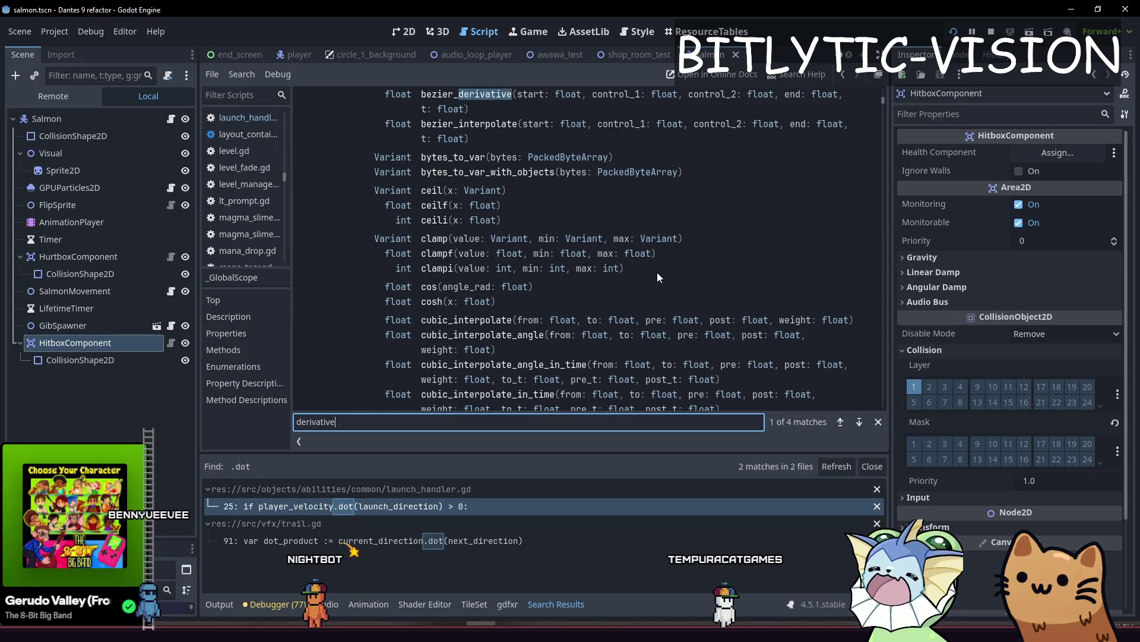
key(Return)
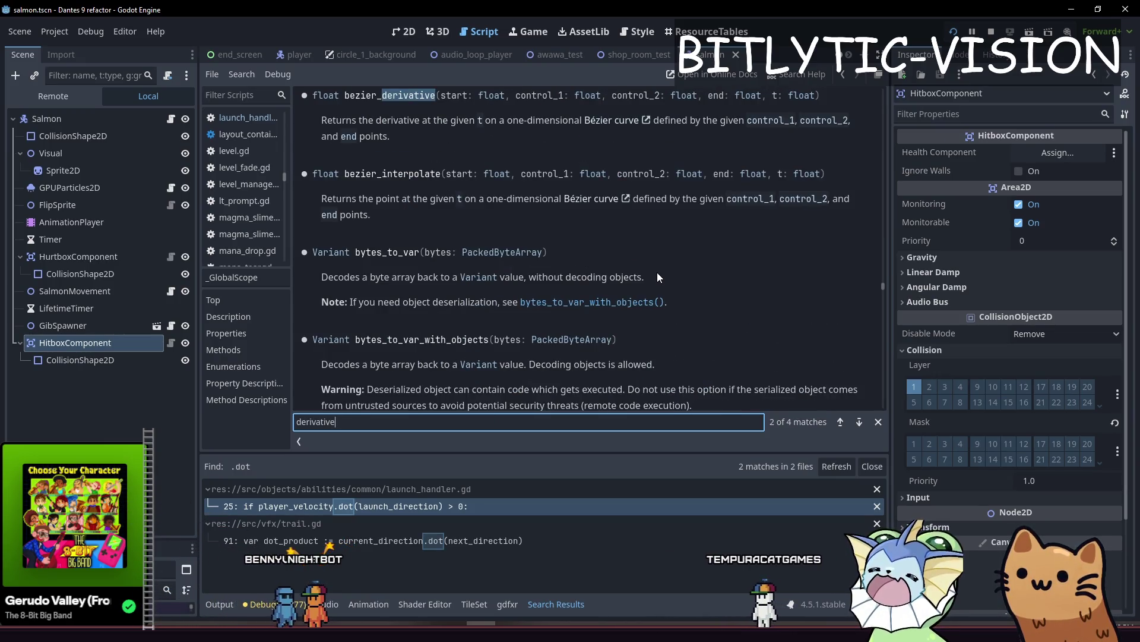
scroll(586, 234, up, 3)
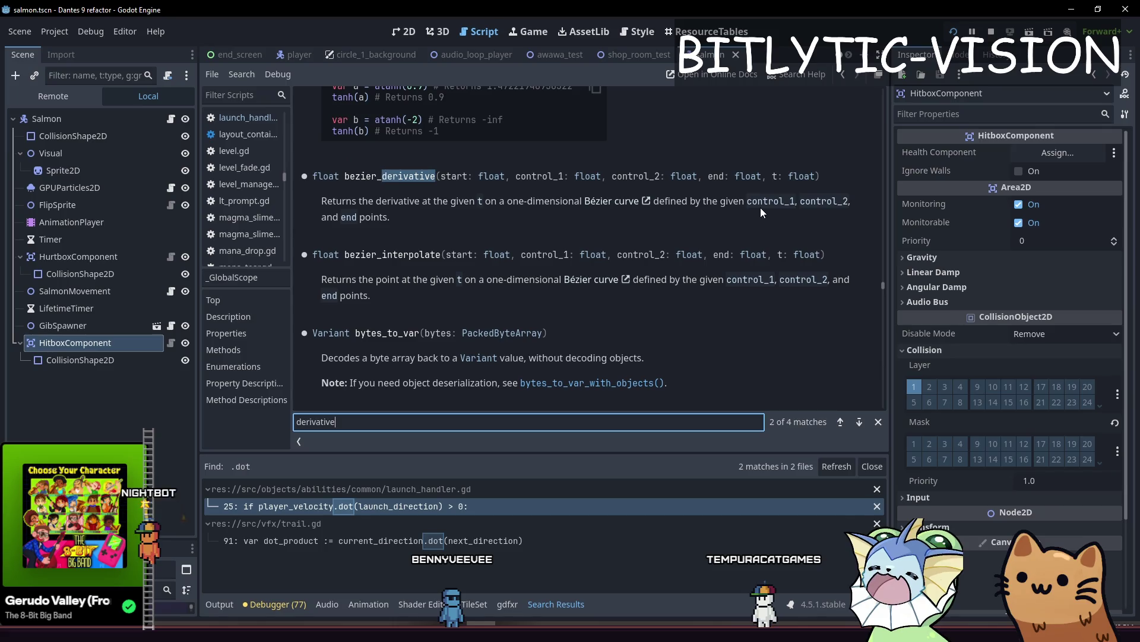
drag(415, 216, 309, 164)
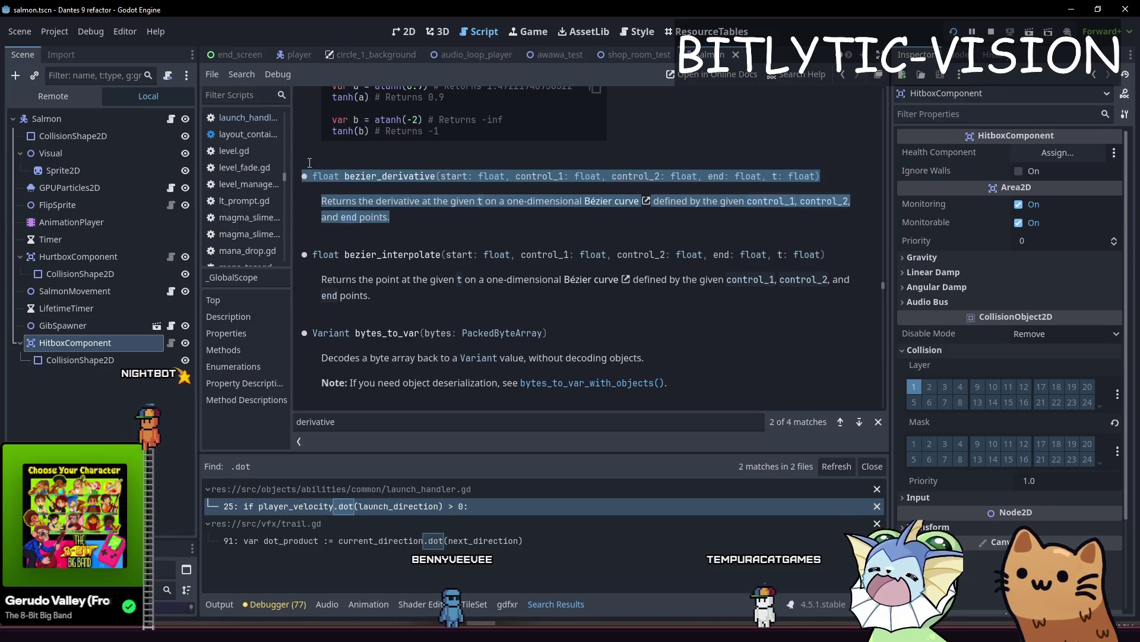
click(419, 212)
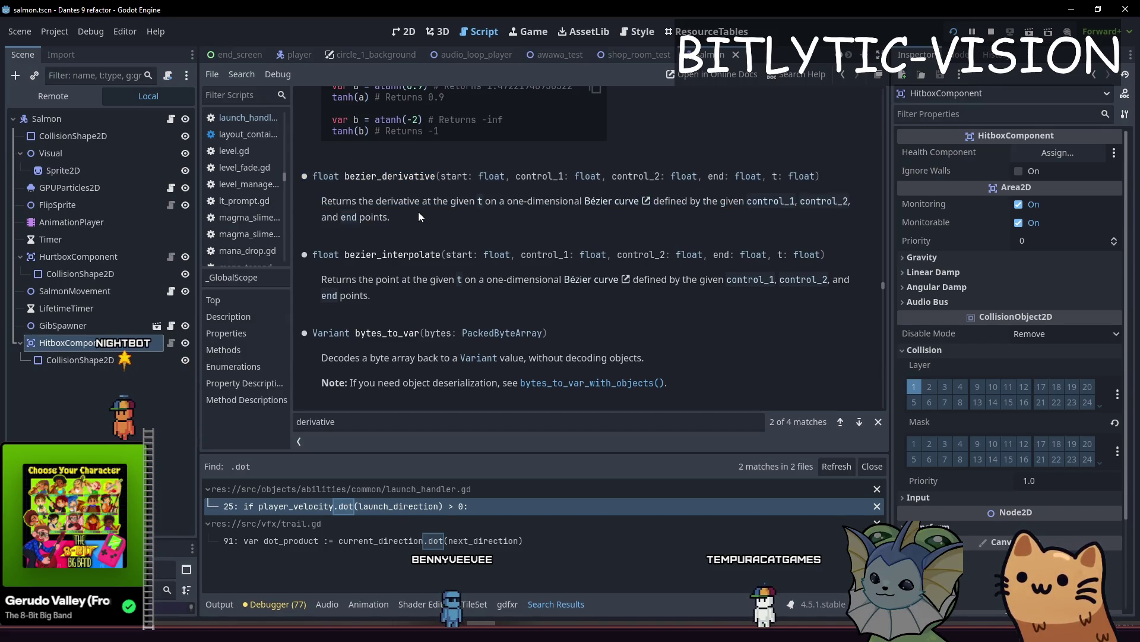
scroll(396, 178, up, 5)
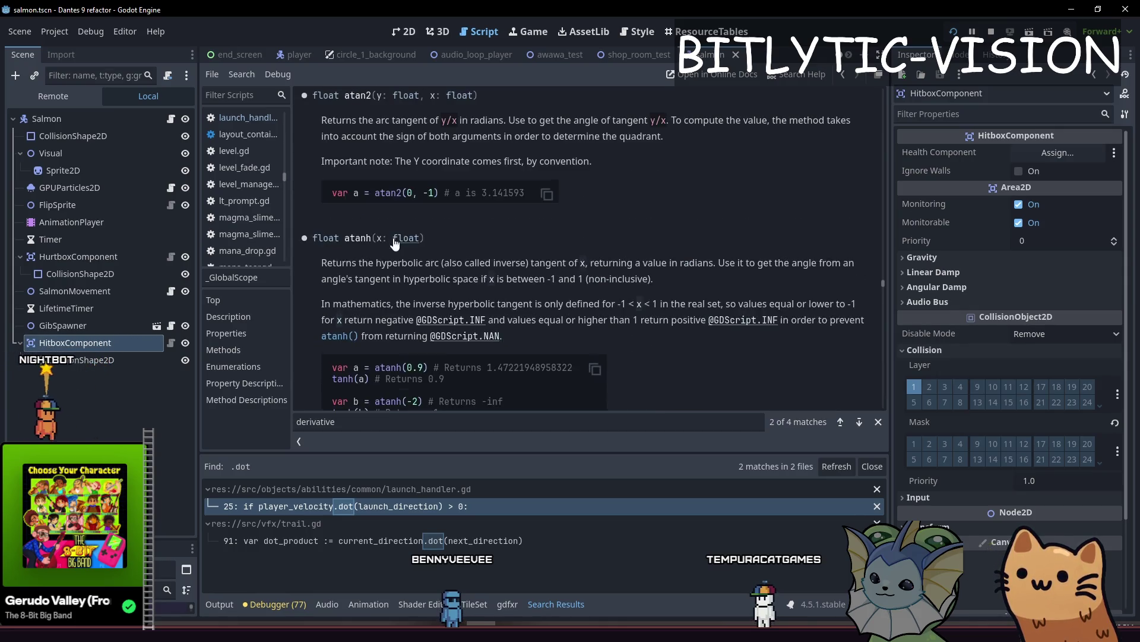
scroll(534, 250, up, 4)
scroll(666, 238, up, 3)
click(230, 350)
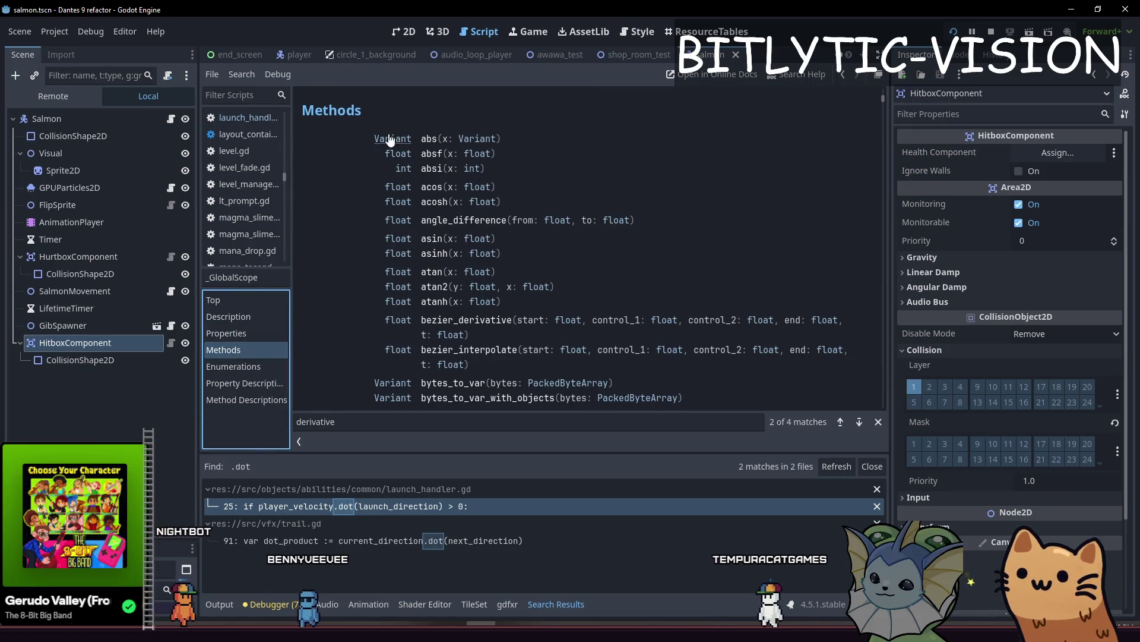
scroll(458, 191, up, 5)
scroll(457, 191, down, 3)
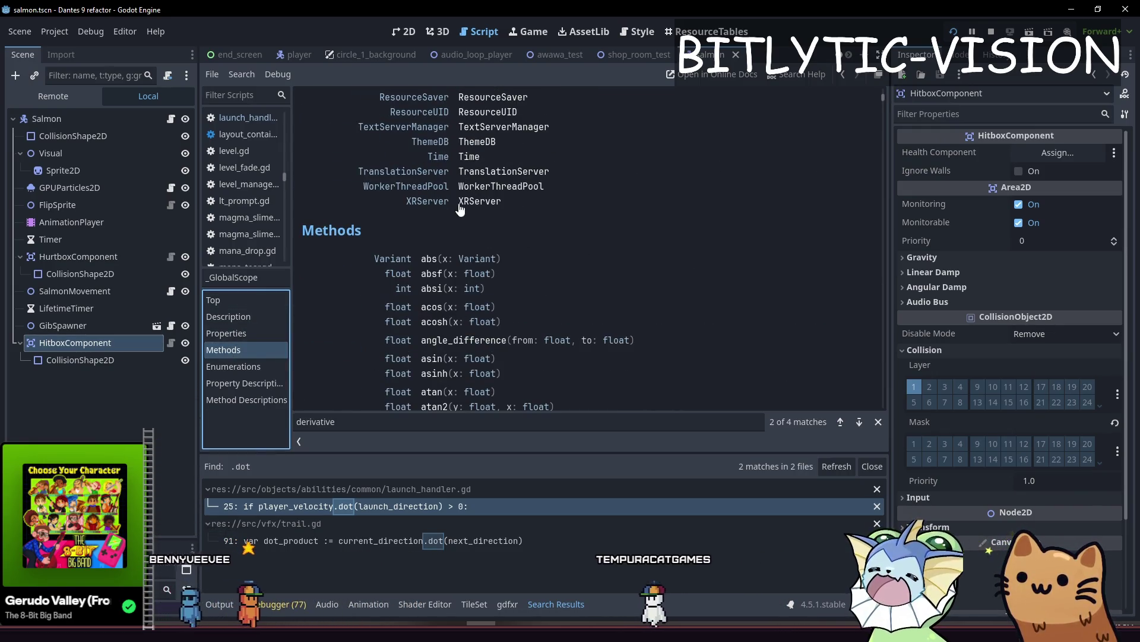
drag(405, 245, 455, 289)
mouse_move(528, 328)
mouse_down()
mouse_move(578, 384)
mouse_move(570, 401)
mouse_up()
click(551, 204)
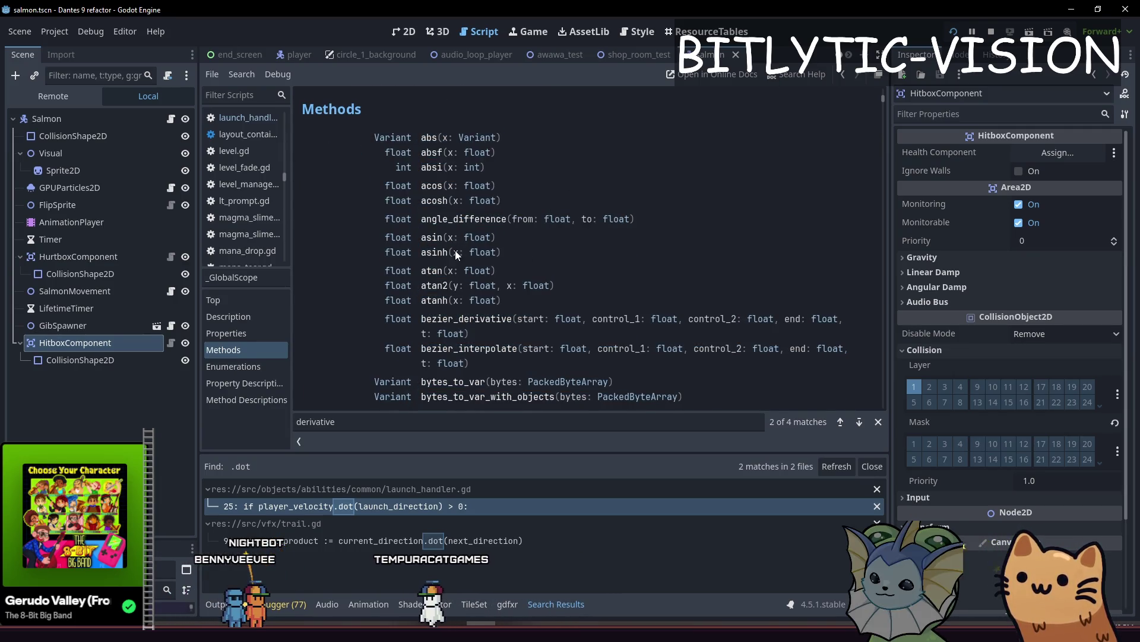
Step: Scroll down the method list and open the full nearest_po2 description
scroll(458, 288, down, 5)
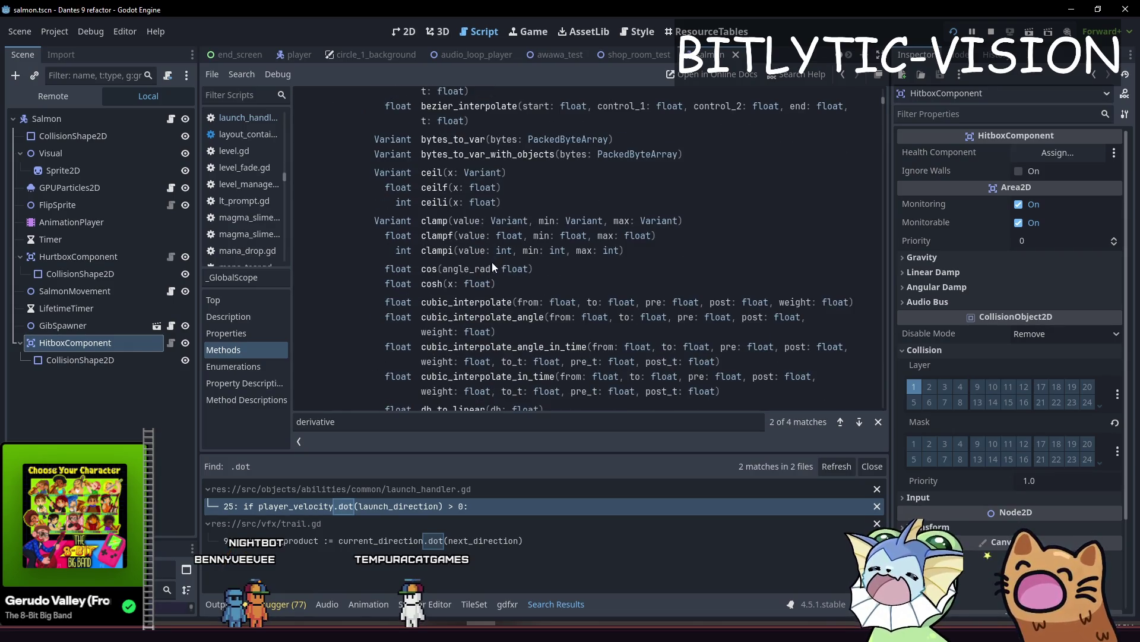
scroll(573, 291, down, 2)
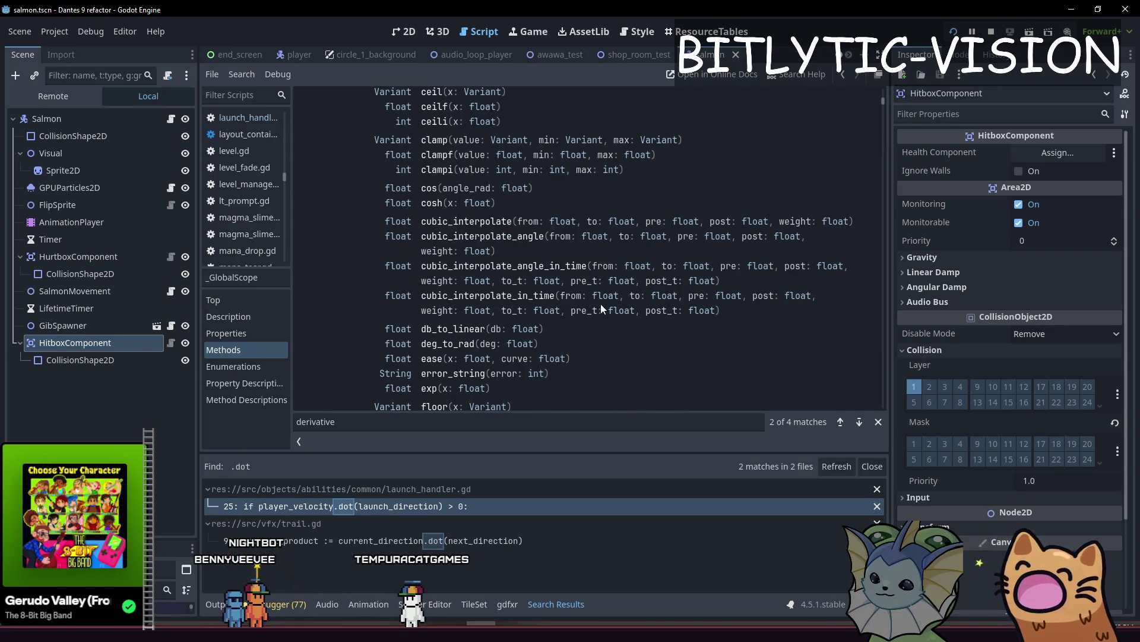
scroll(599, 294, down, 2)
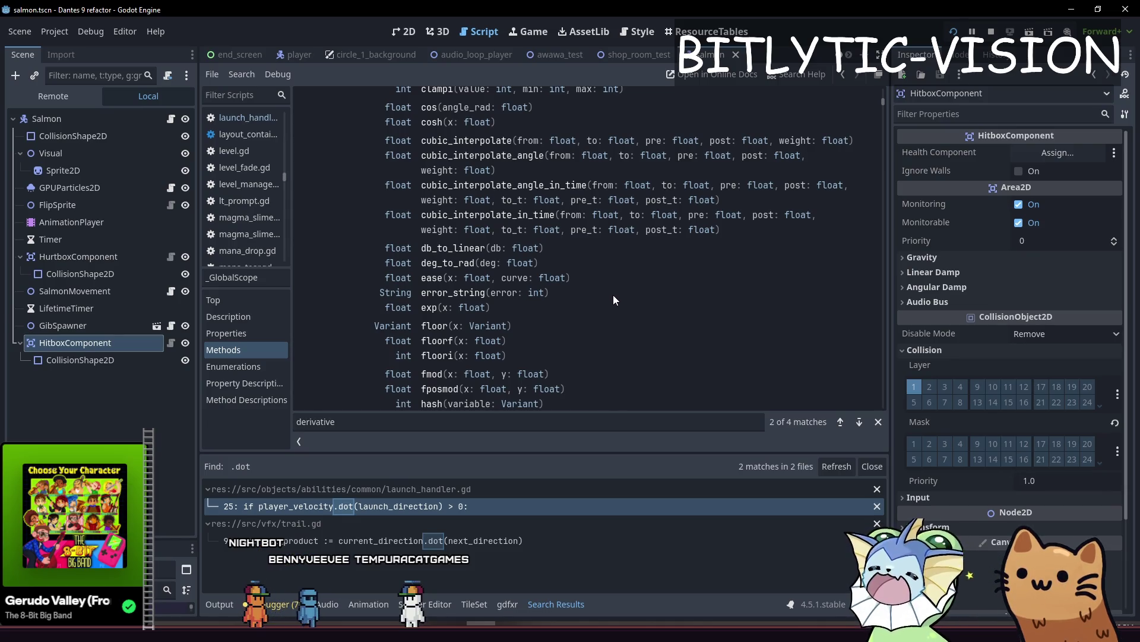
scroll(607, 281, down, 3)
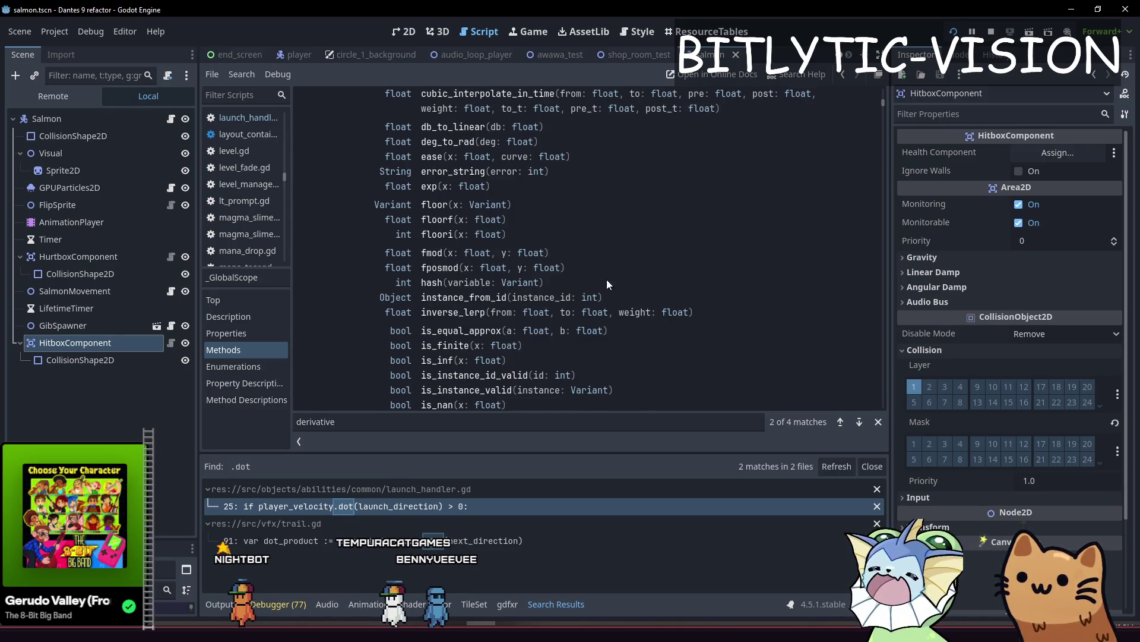
scroll(615, 178, down, 3)
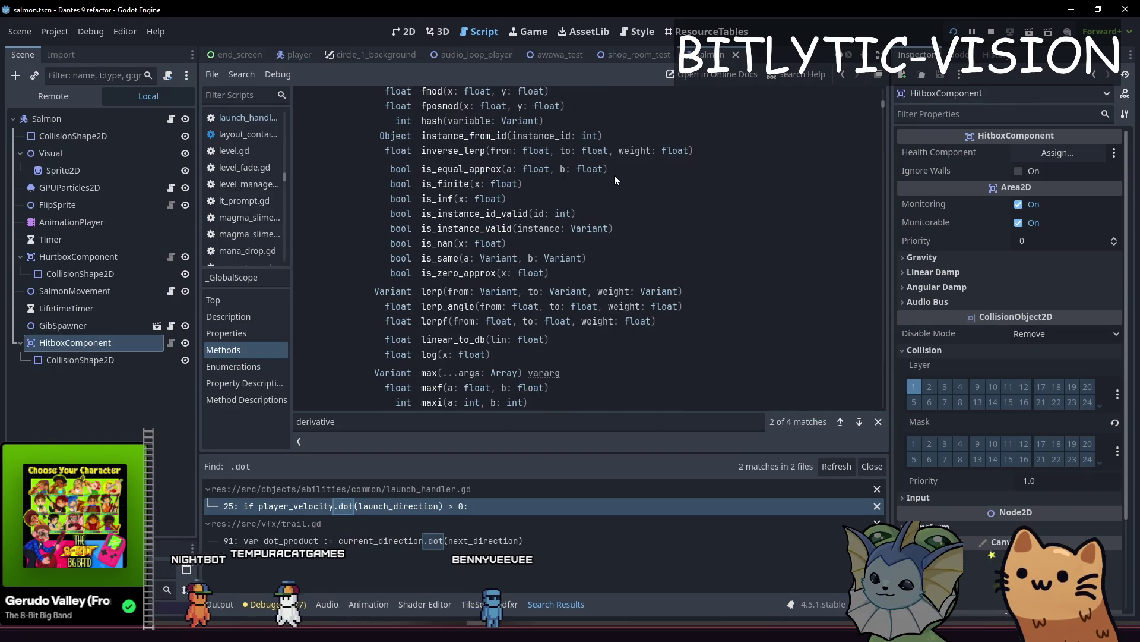
scroll(615, 174, down, 3)
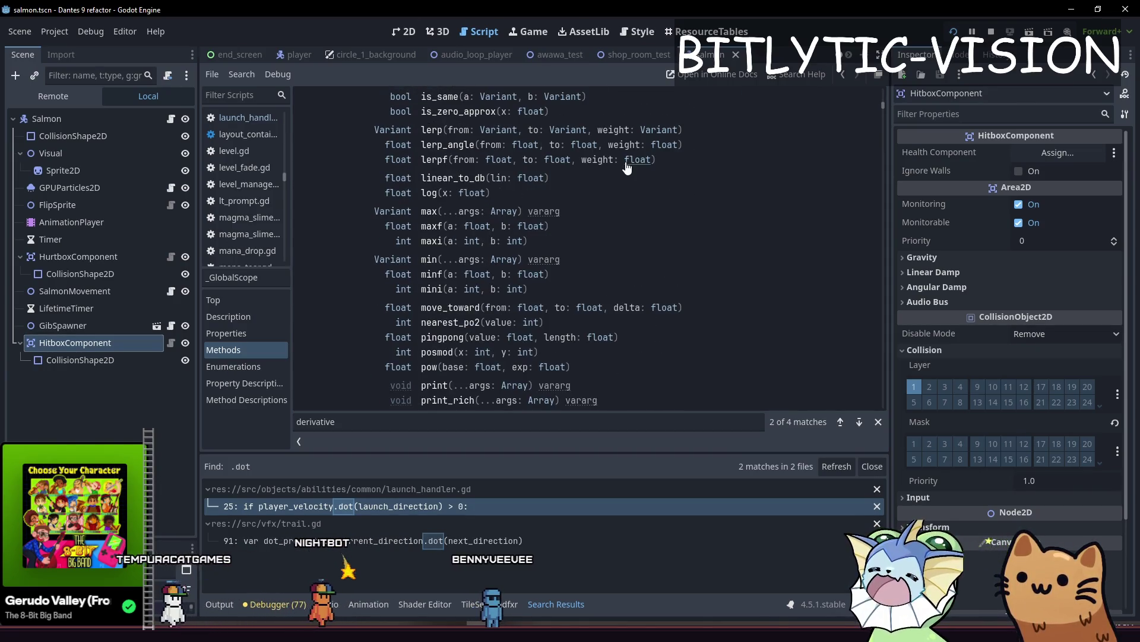
scroll(627, 170, down, 3)
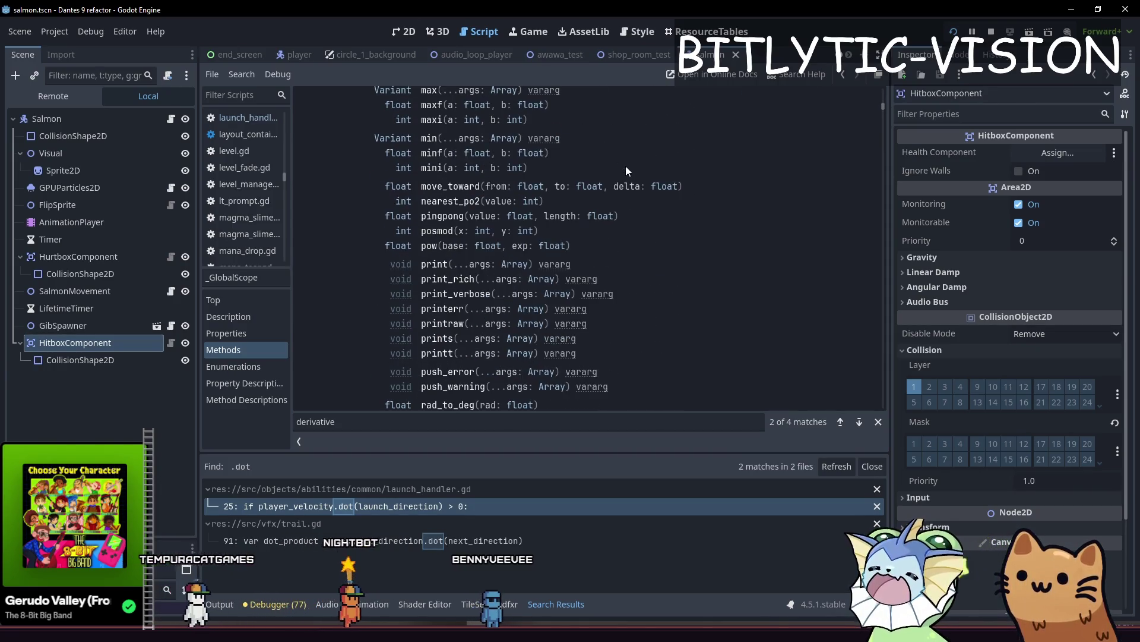
click(455, 202)
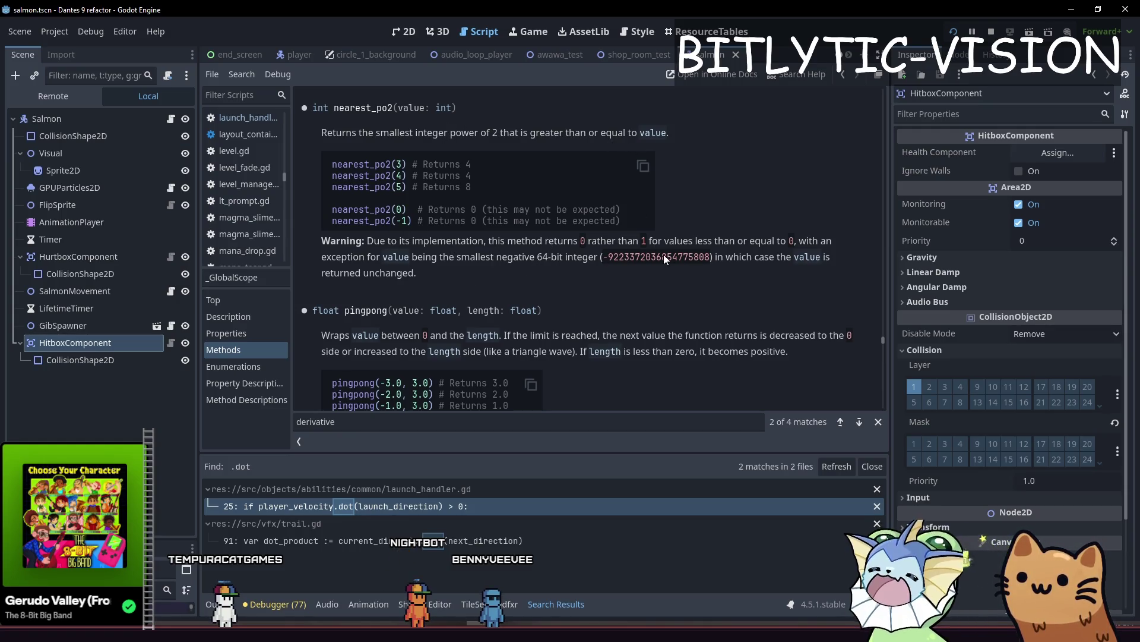
Step: Review the methods from snappedf to var_to_str, then go back to the trail.gd script
scroll(731, 232, up, 10)
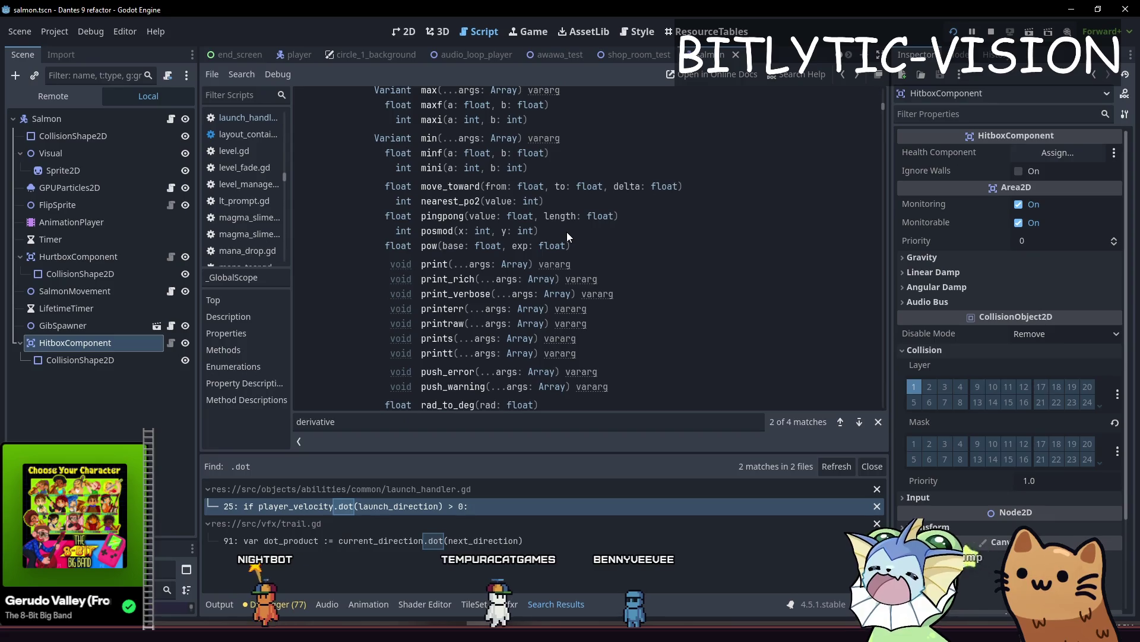
scroll(618, 220, down, 3)
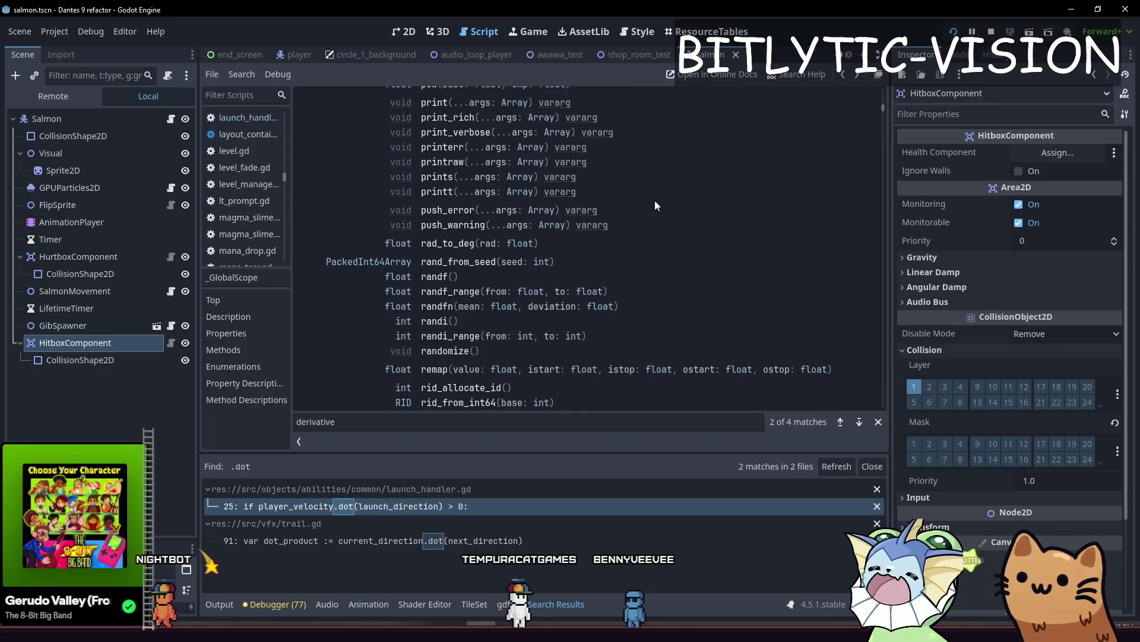
scroll(656, 205, down, 5)
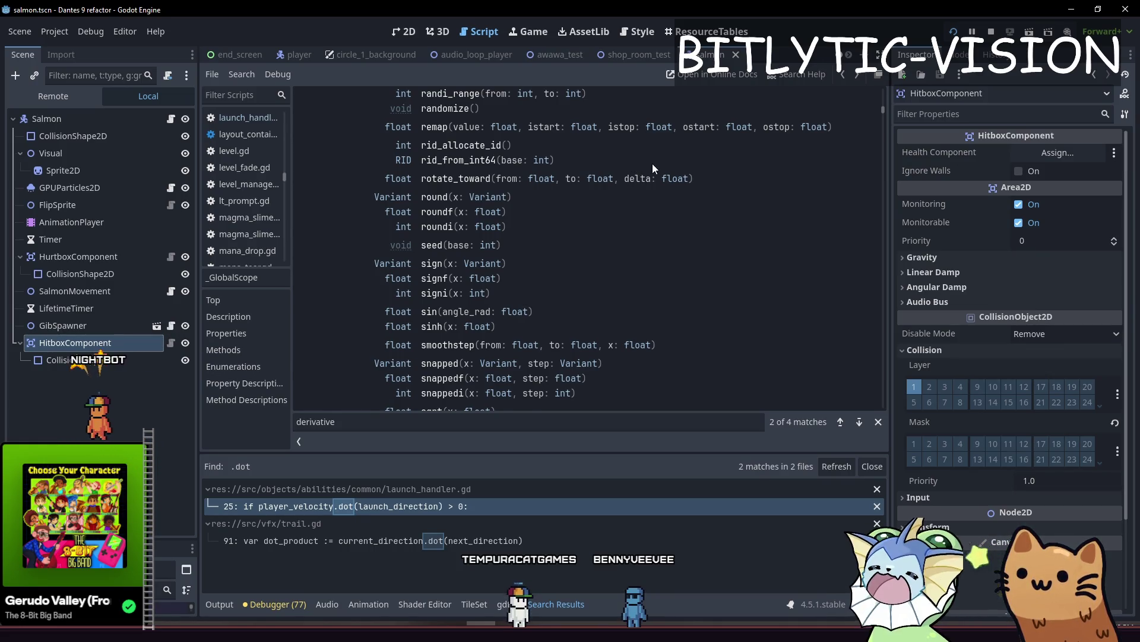
scroll(652, 162, down, 6)
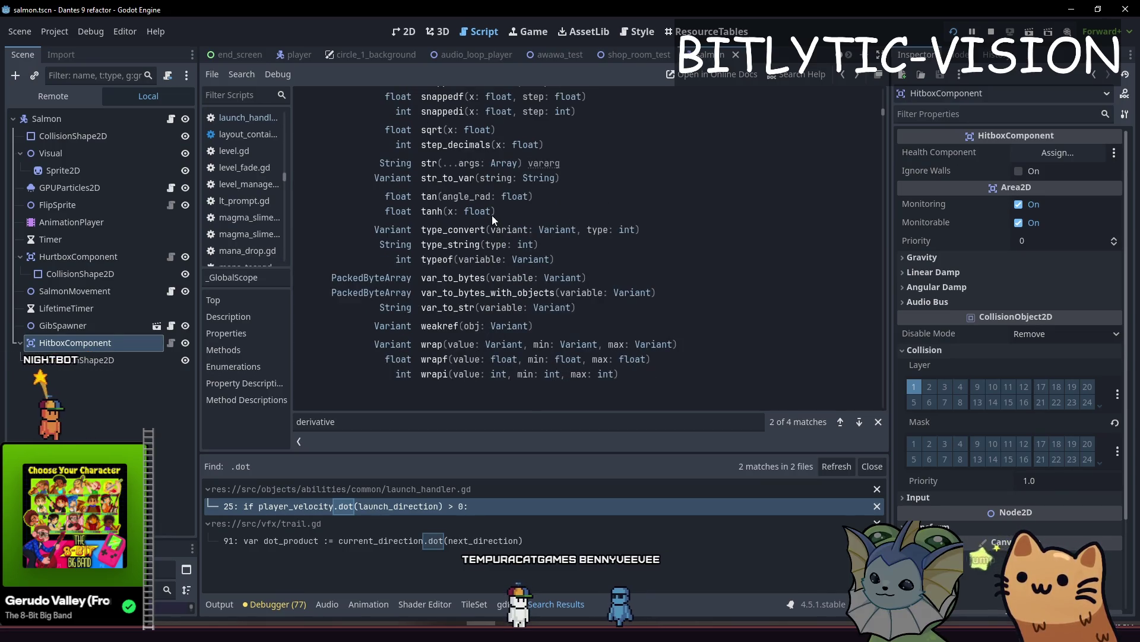
mouse_move(733, 307)
mouse_down()
mouse_move(653, 262)
mouse_move(653, 297)
mouse_move(594, 95)
mouse_up()
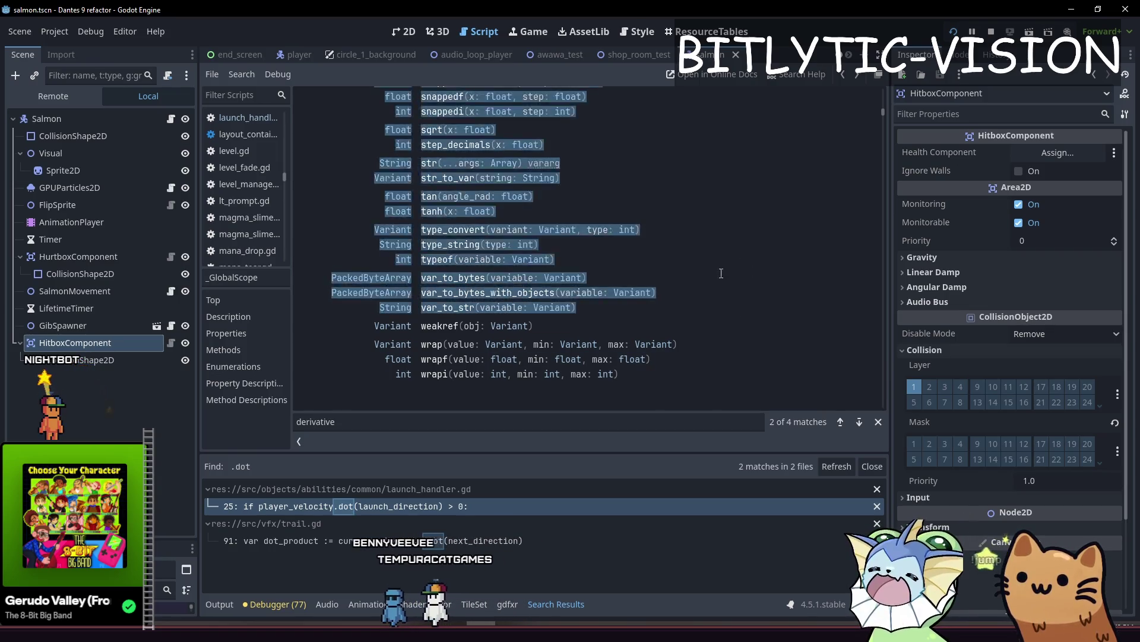
click(731, 273)
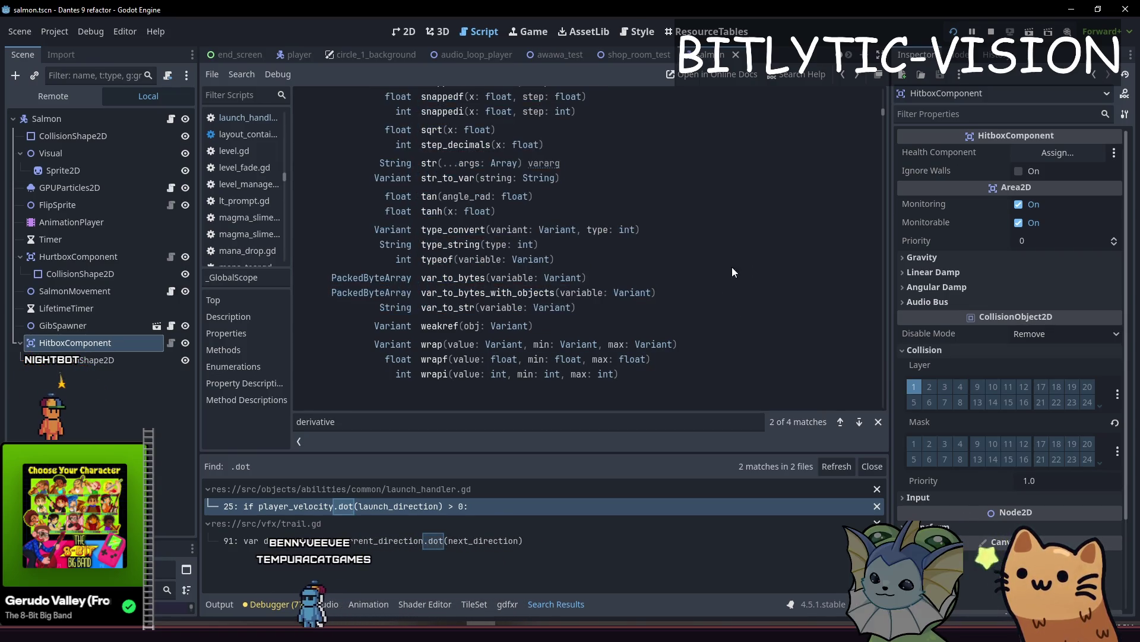
key(alt+Left)
key(alt+Left)
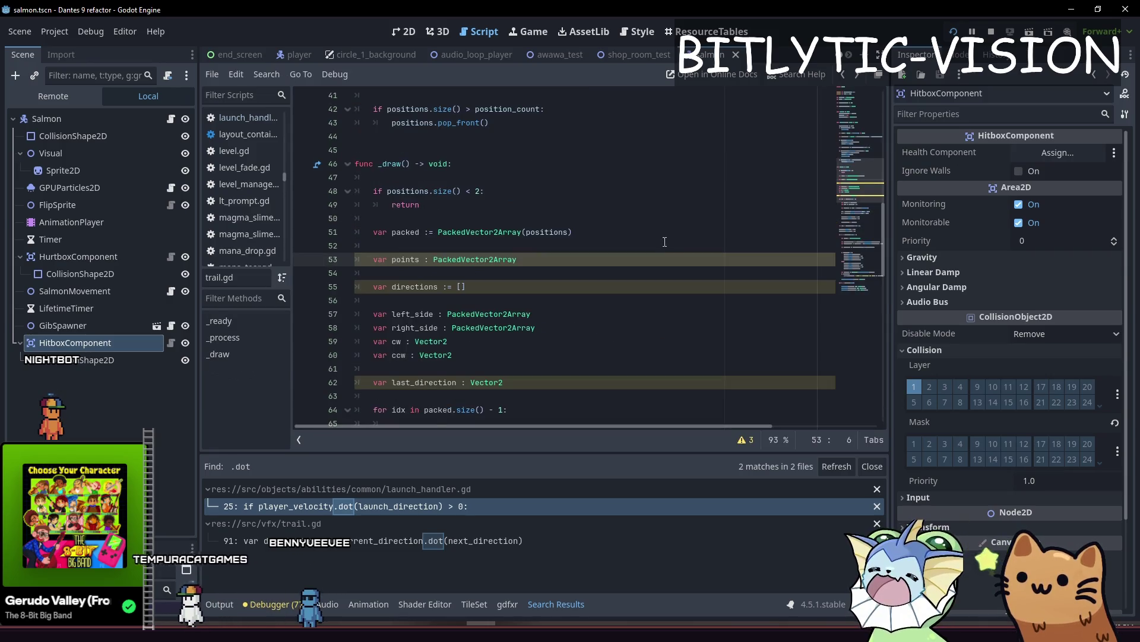
key(alt+Left)
Step: Navigate script history past hitbox_component.gd to room_base.gd, placing the caret on lines 149, 148 and 152
key(alt+Left)
key(alt+Left)
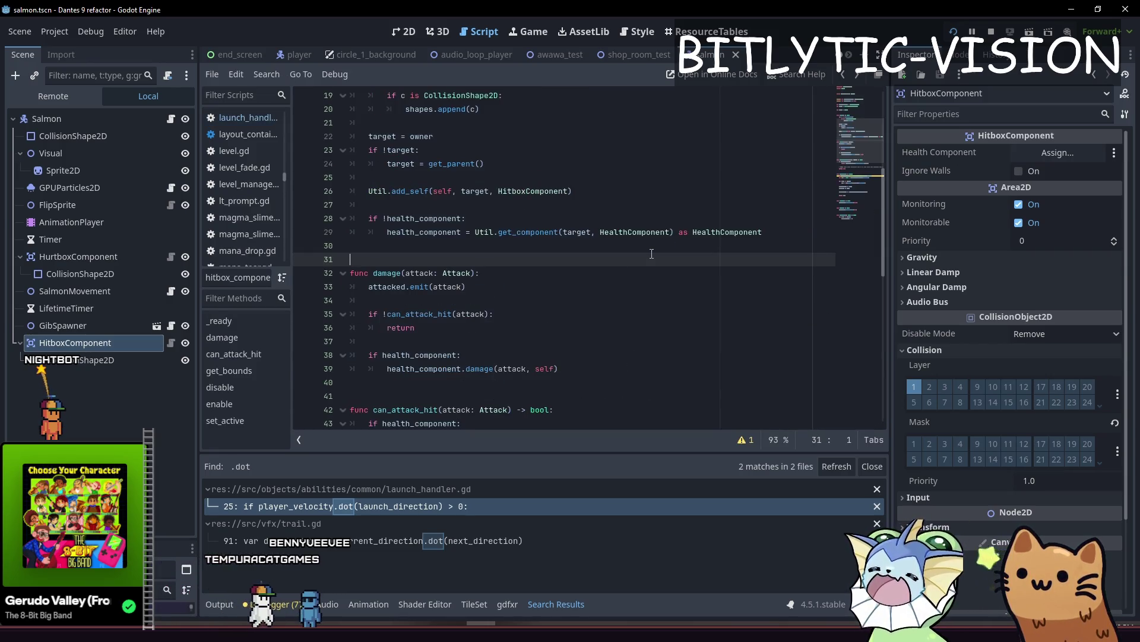
key(alt+Left)
key(alt+Left)
key(alt+Left)
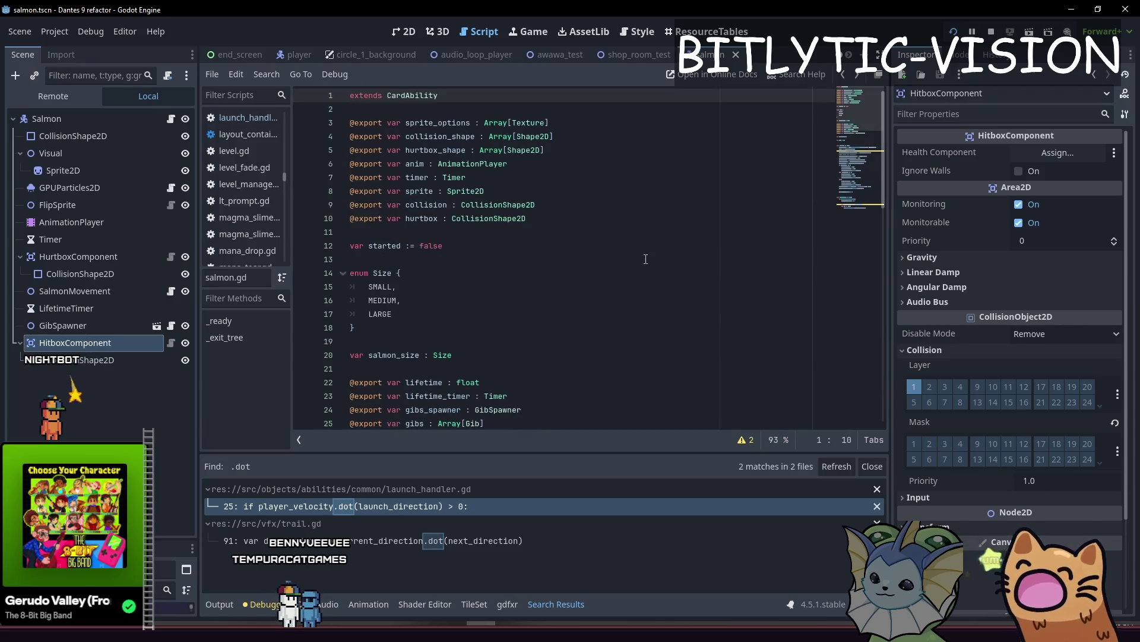
key(alt+Left)
key(alt+Left)
key(alt+Right)
key(alt+Right)
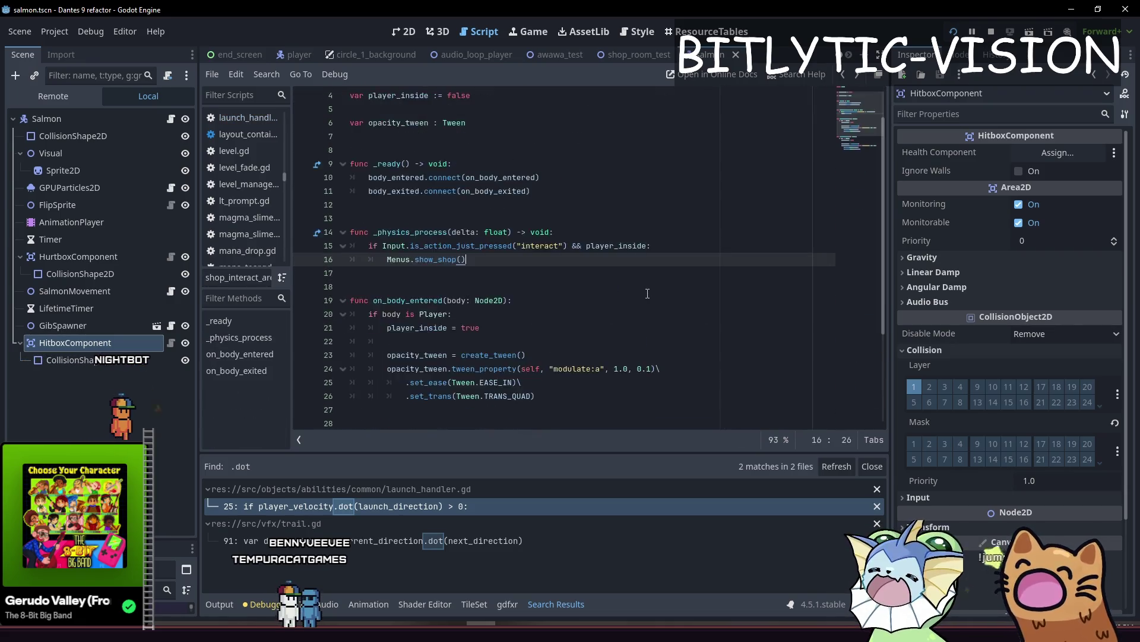
key(alt+Left)
key(alt+Left)
key(alt+Right)
key(alt+Right)
key(alt+Left)
key(alt+Left)
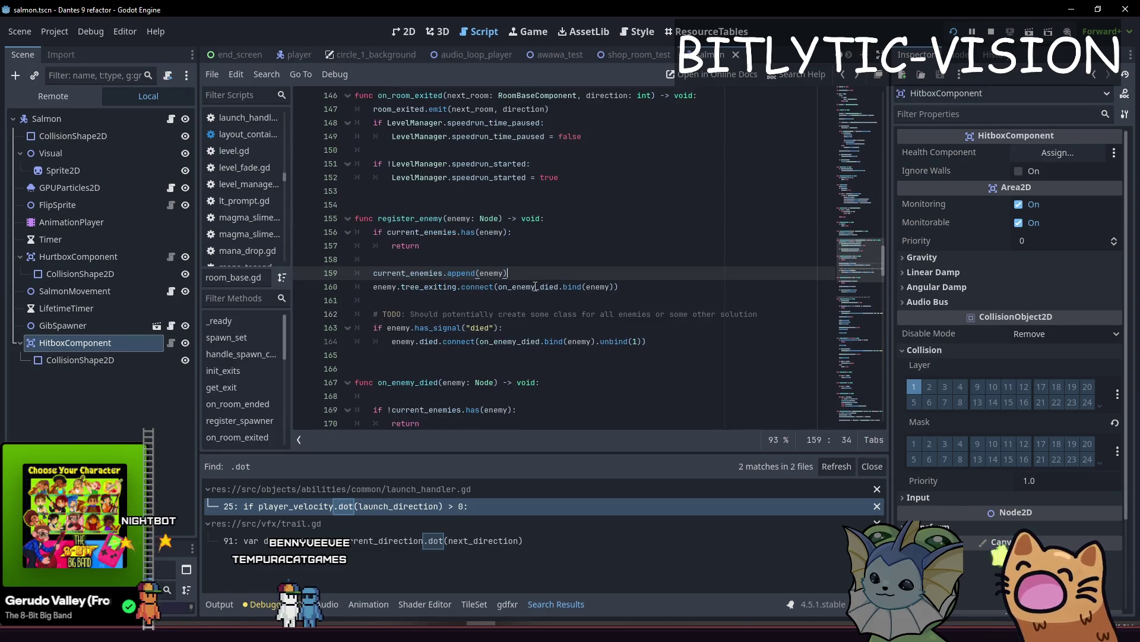
key(alt+Left)
click(595, 310)
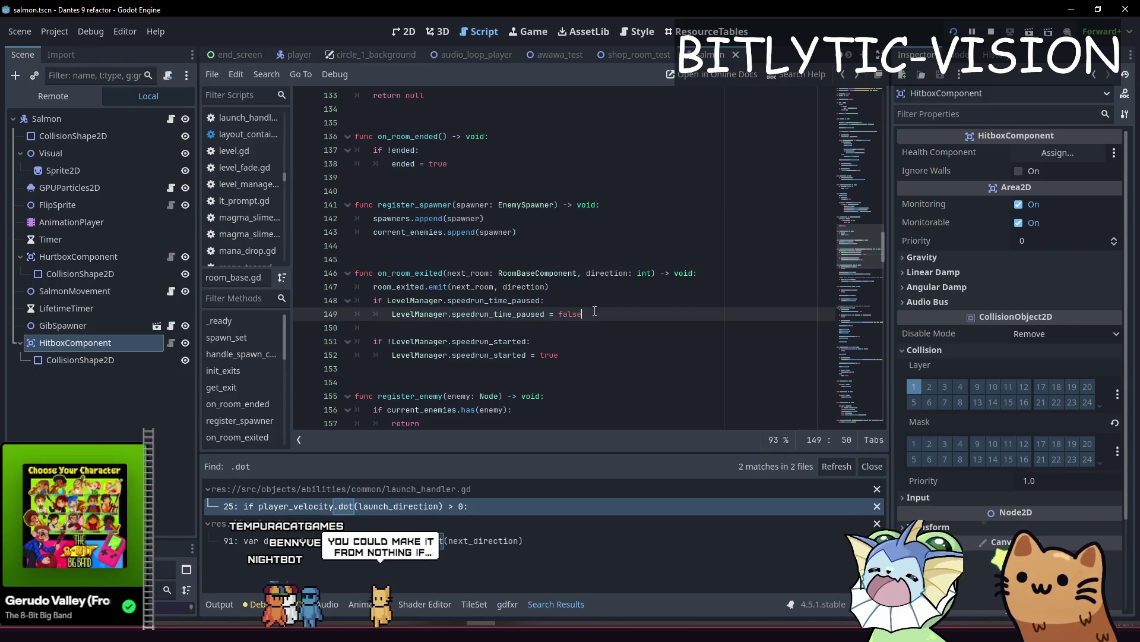
click(609, 300)
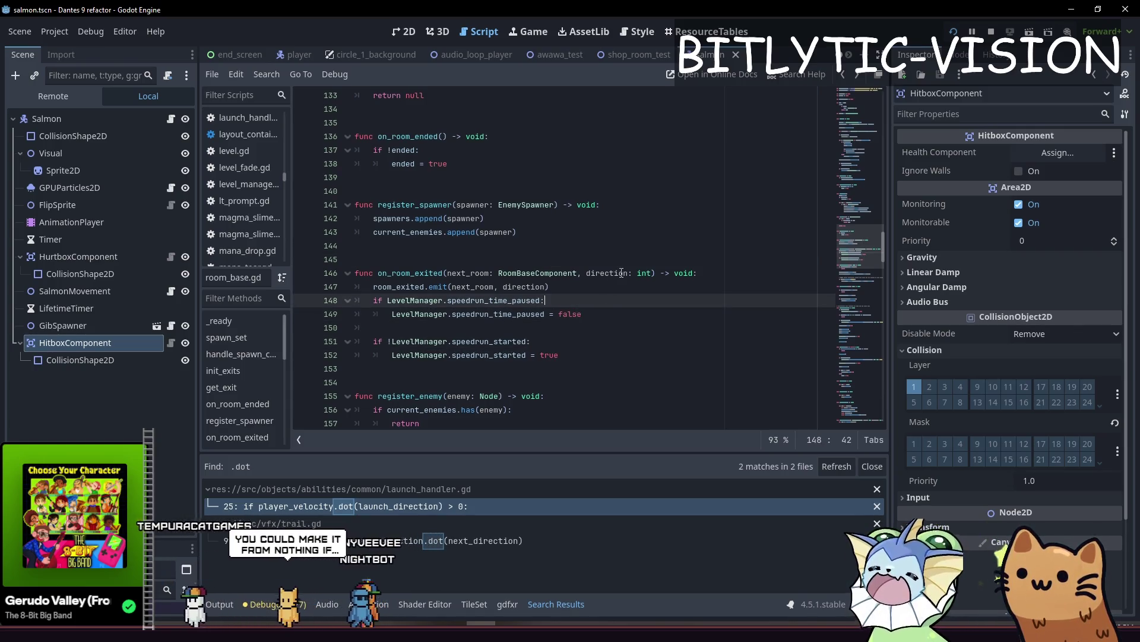
click(710, 350)
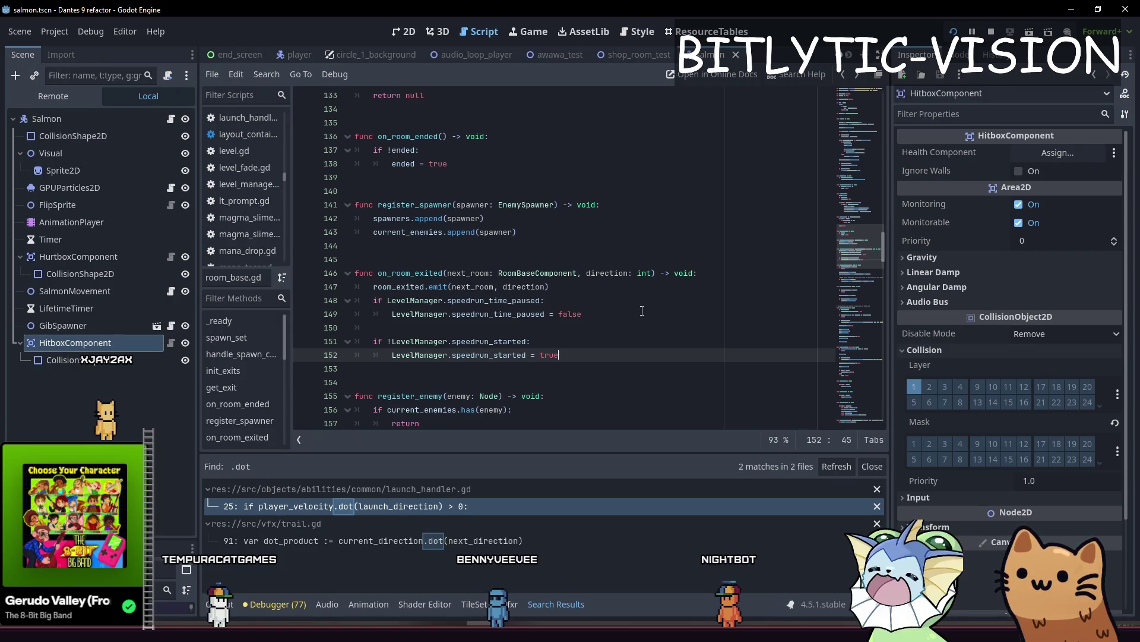
click(606, 333)
click(628, 316)
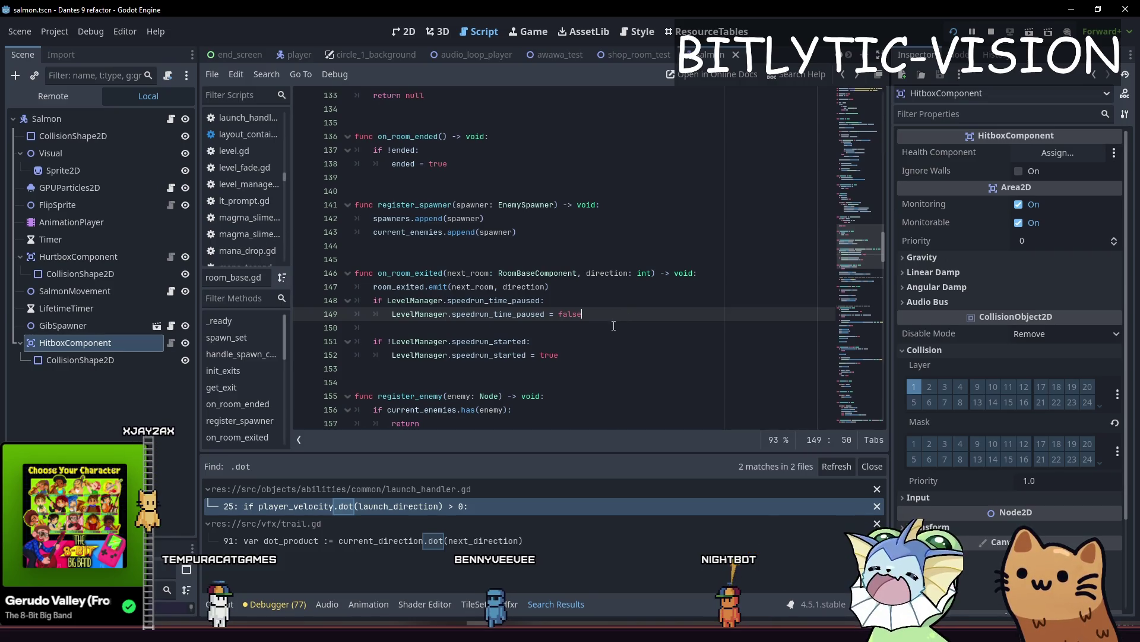
click(614, 325)
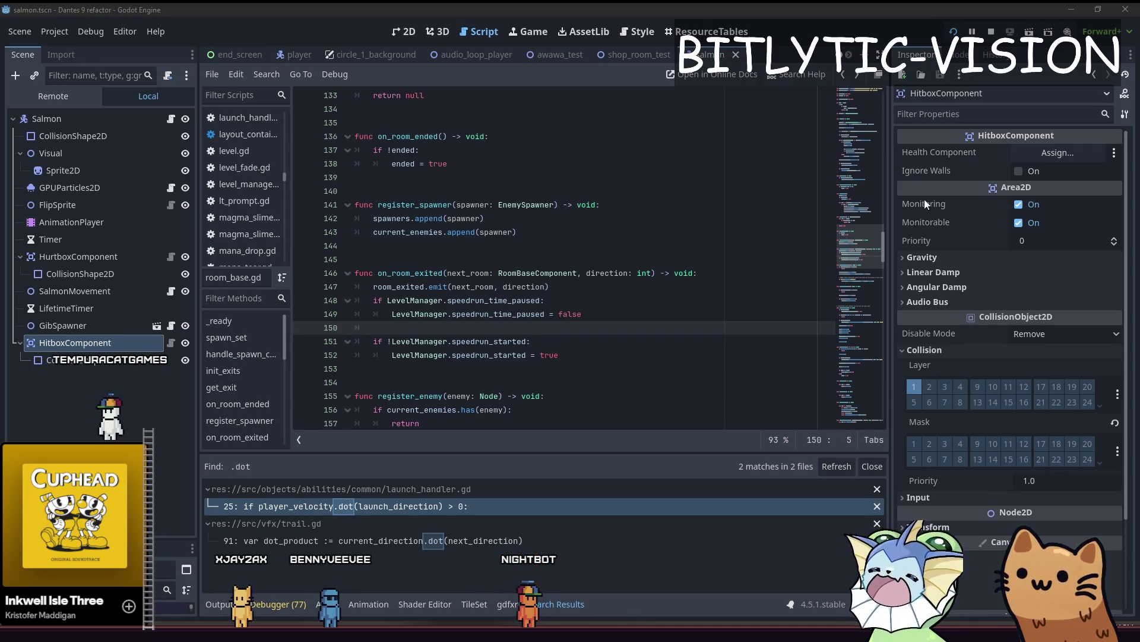
click(1072, 9)
Step: Minimise the game, code editor, Aseprite, Paint and both rooms folder windows
click(1070, 9)
click(1069, 11)
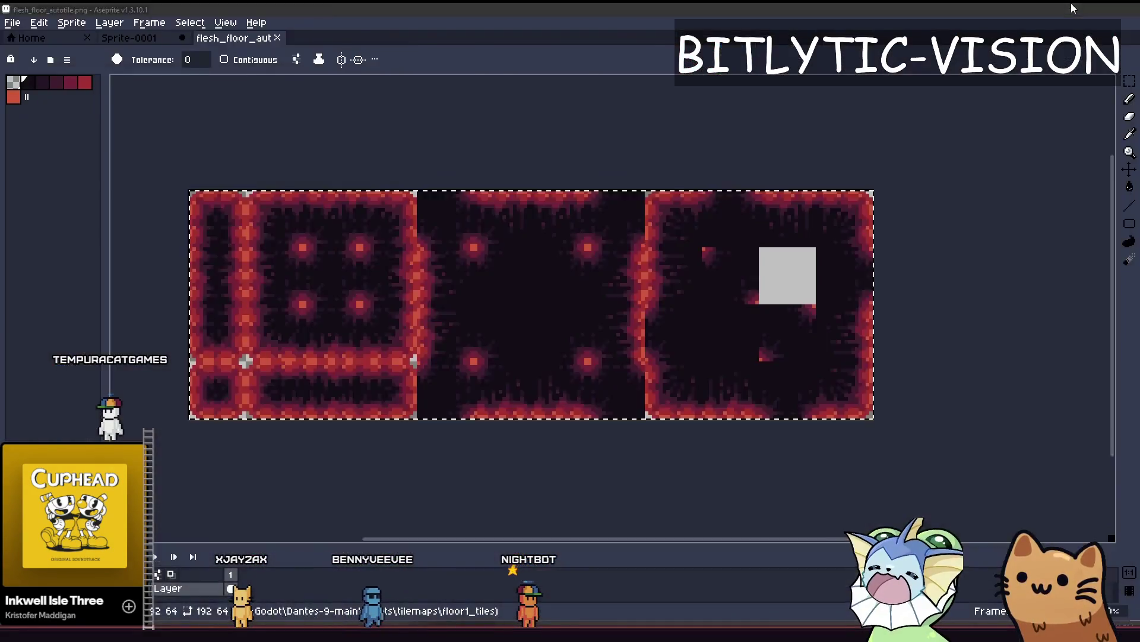
click(1068, 11)
click(1070, 11)
click(1058, 105)
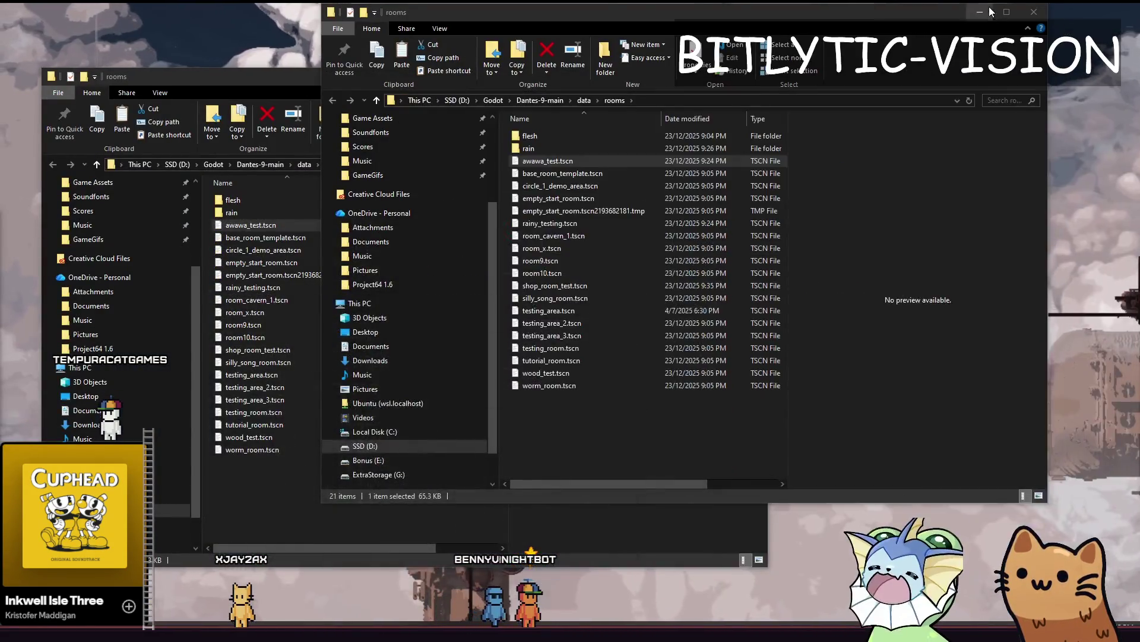
click(700, 83)
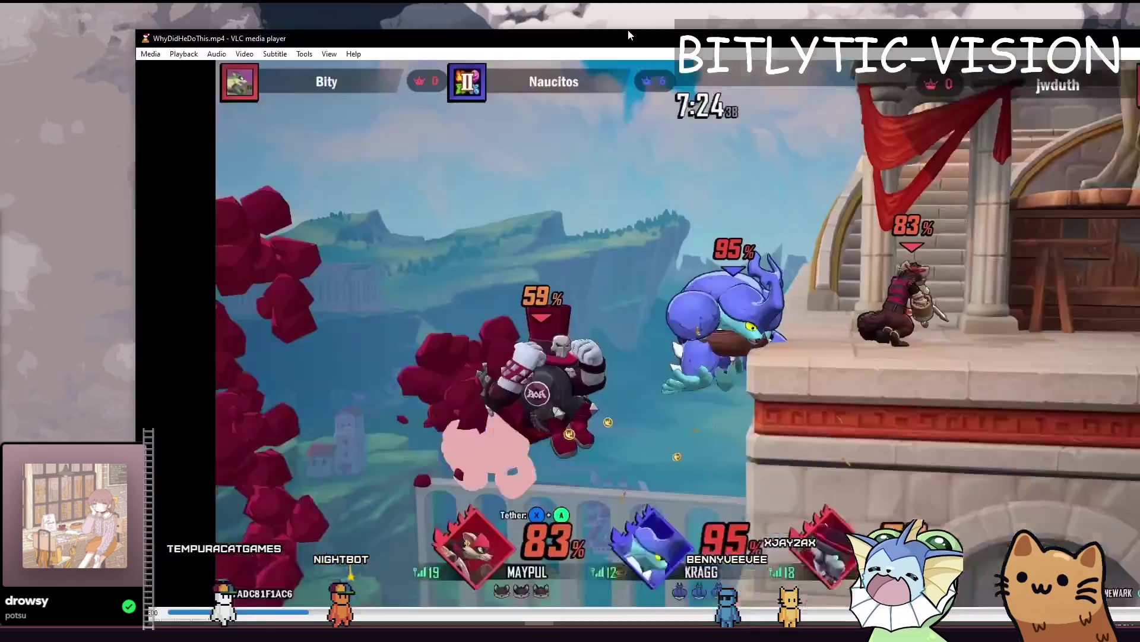
Step: Maximise the VLC window and toggle playback of WhyDidHeDoThis.mp4
double_click(628, 33)
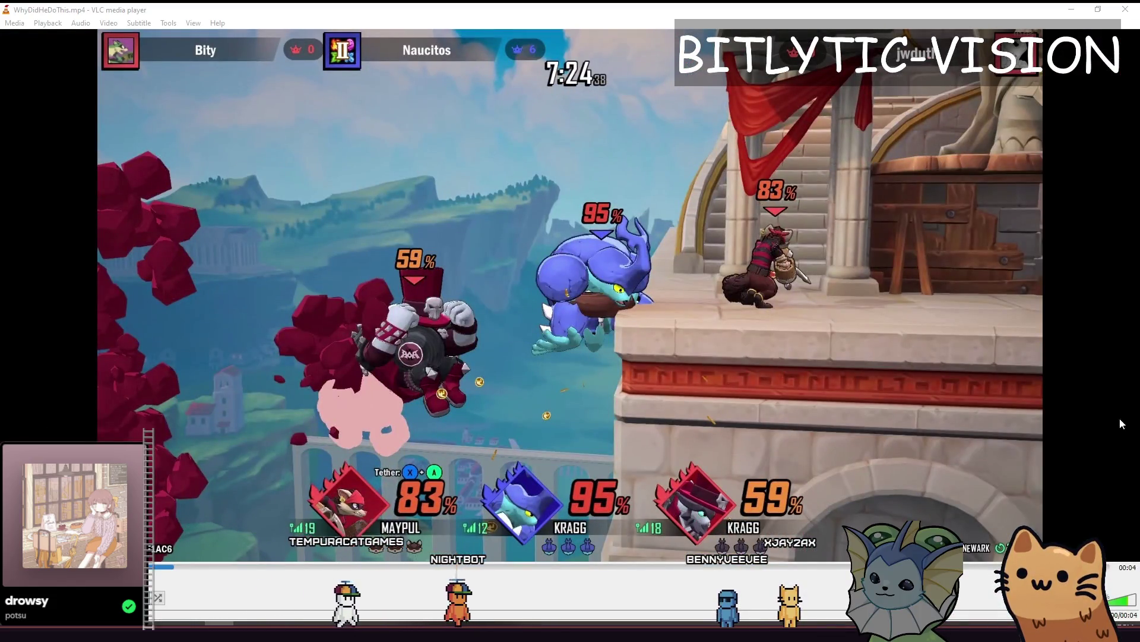
key(space)
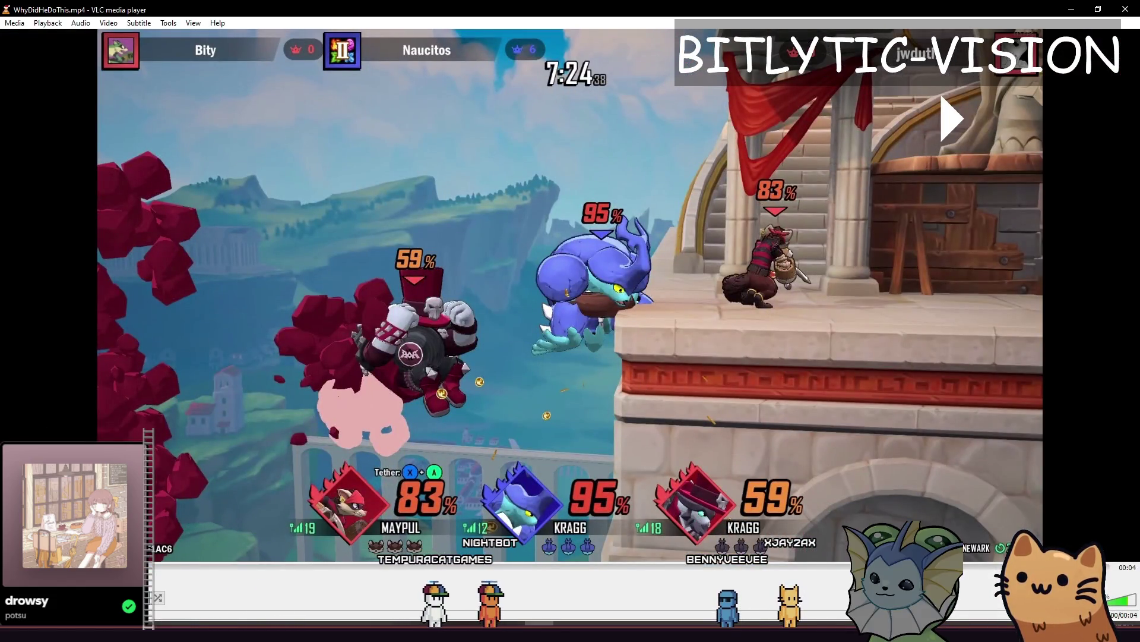